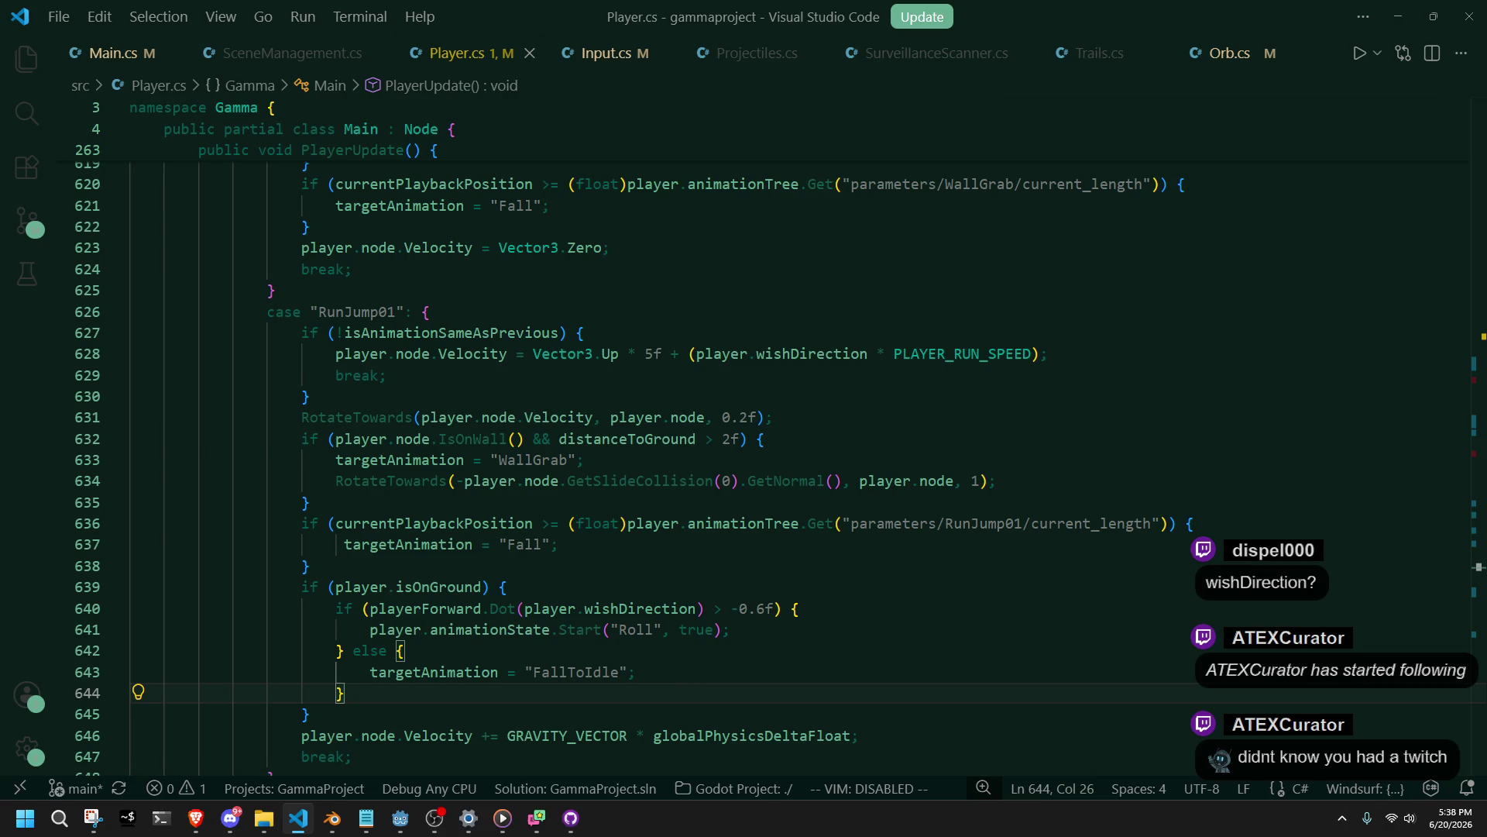
# Review the RunJump01 early-exit and Fall/FallToIdle code around lines 637–643 of Player.cs.
pyautogui.hotkey('alt', 'Tab')
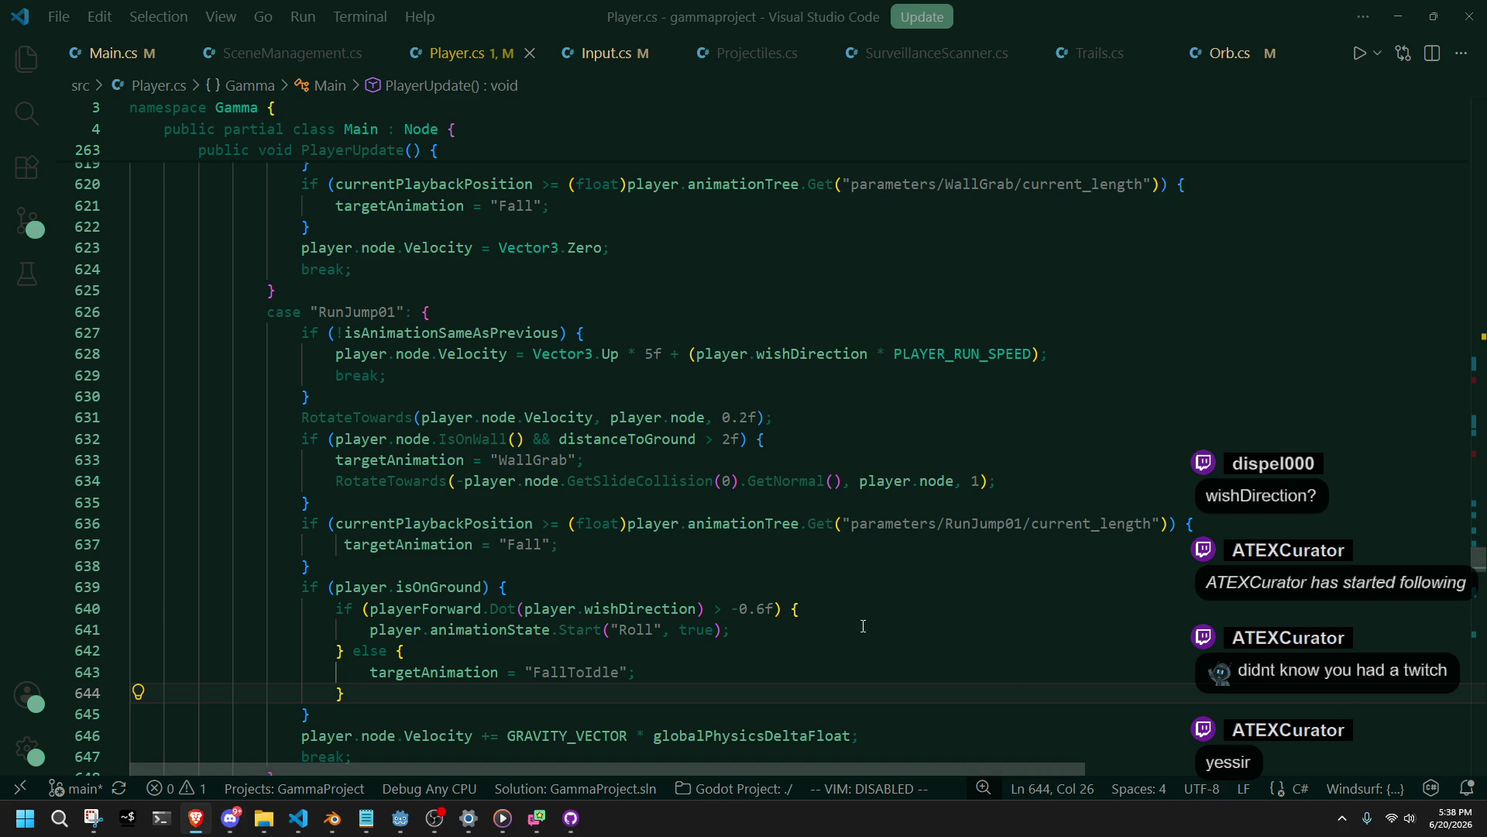
pyautogui.click(651, 375)
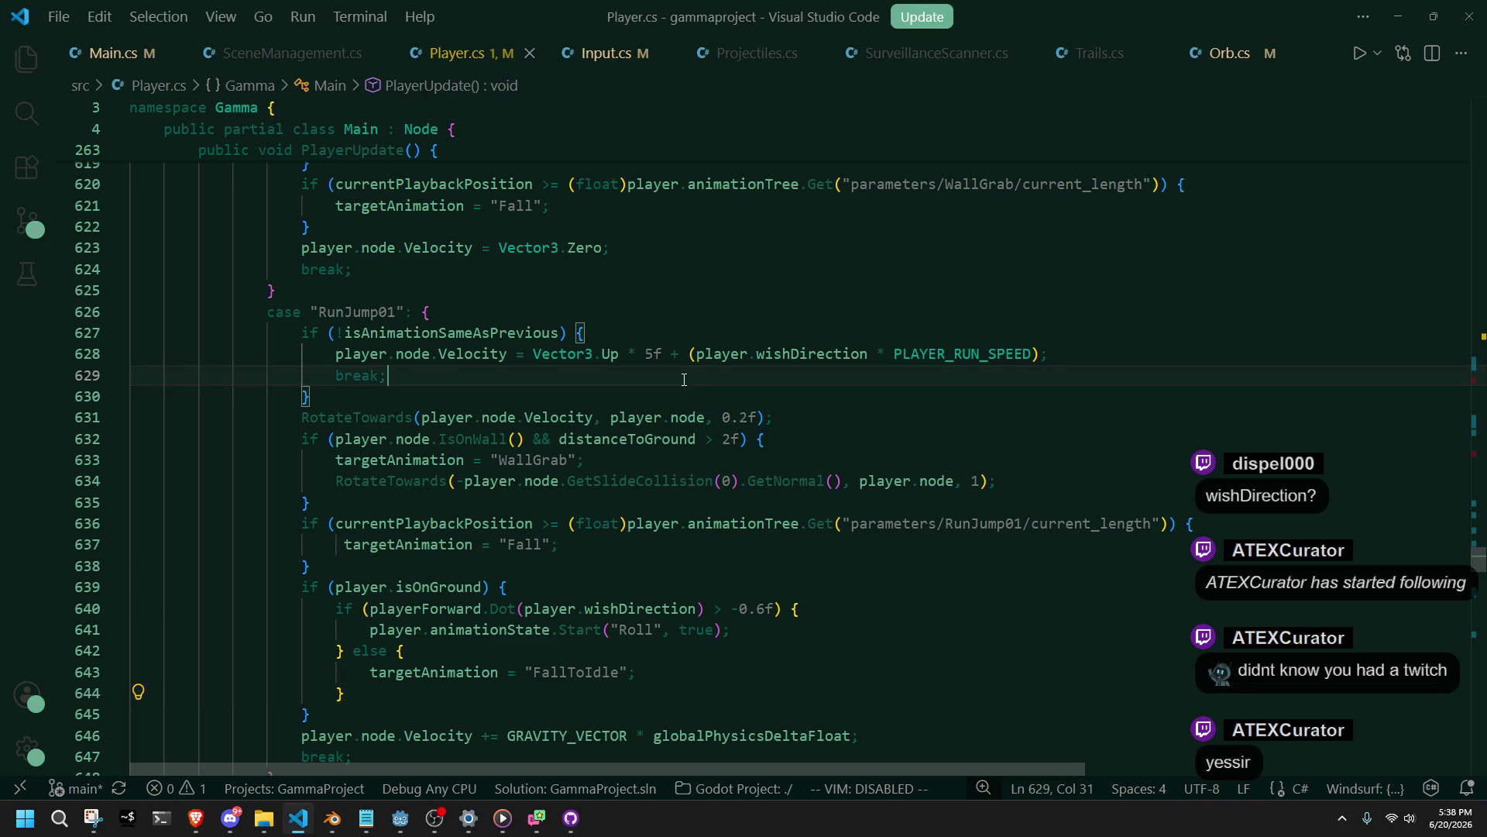
pyautogui.click(599, 394)
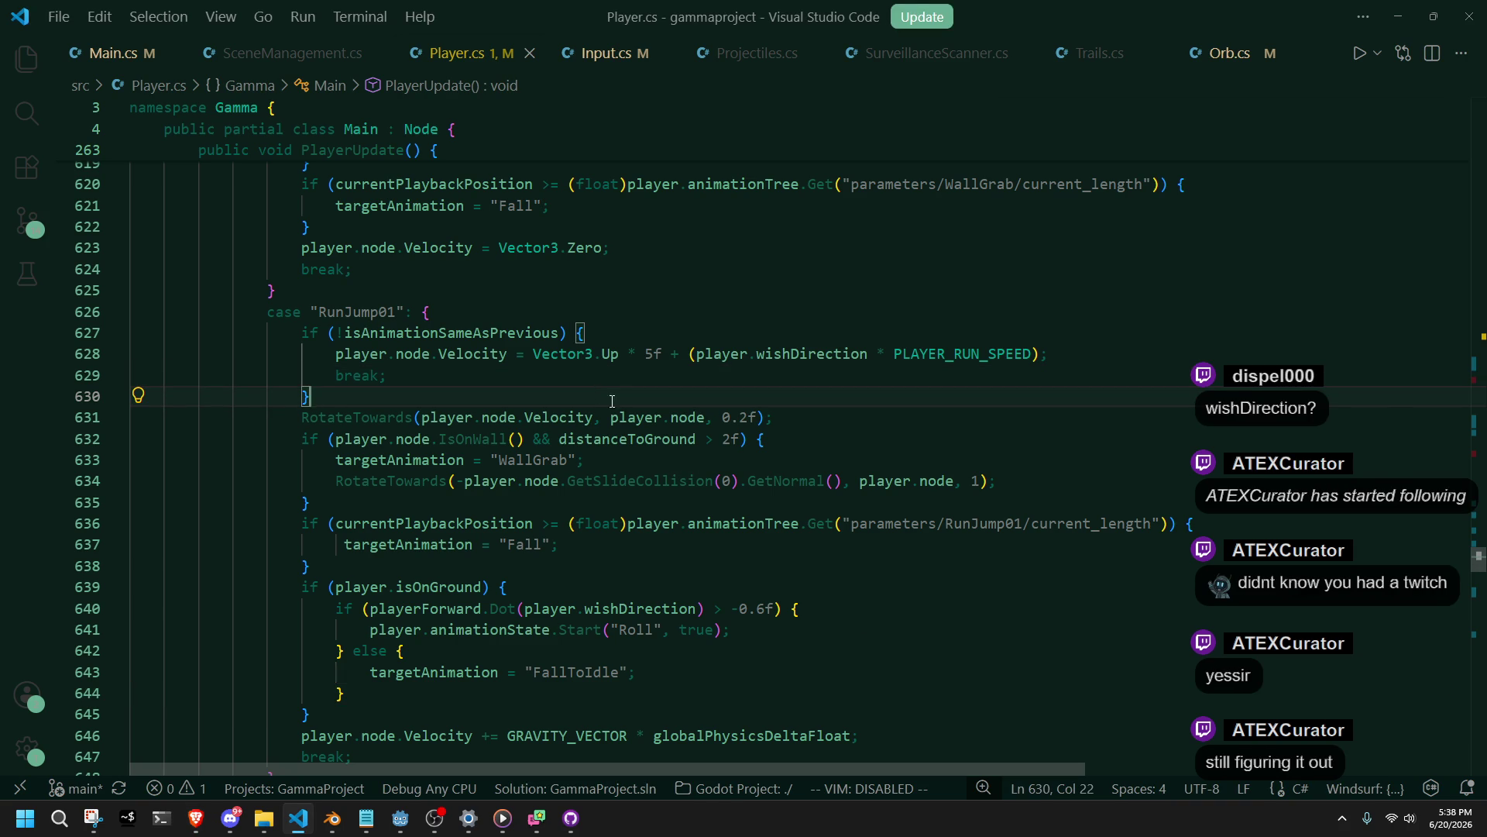
pyautogui.click(789, 580)
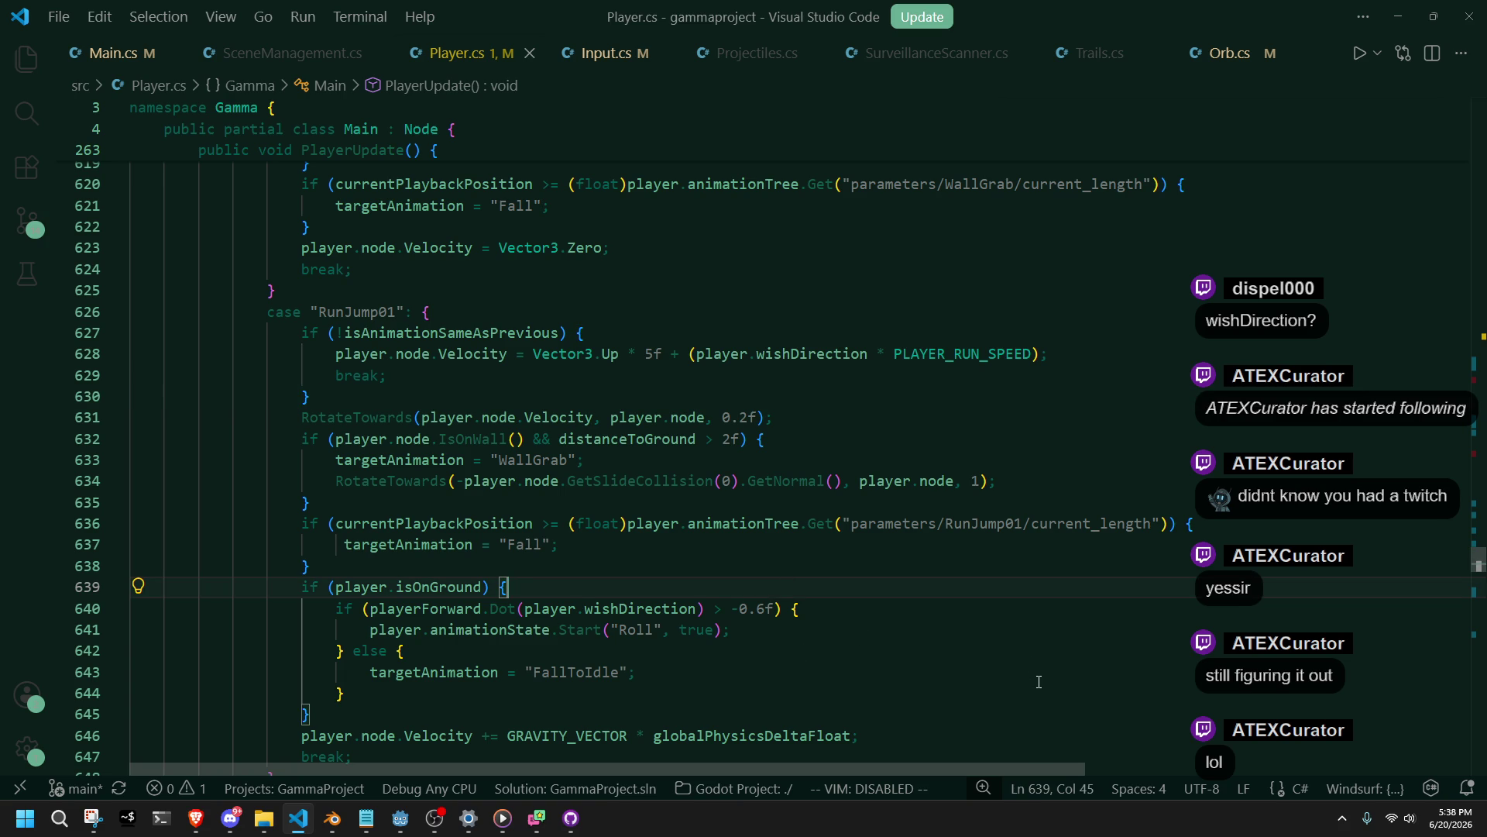
pyautogui.click(867, 547)
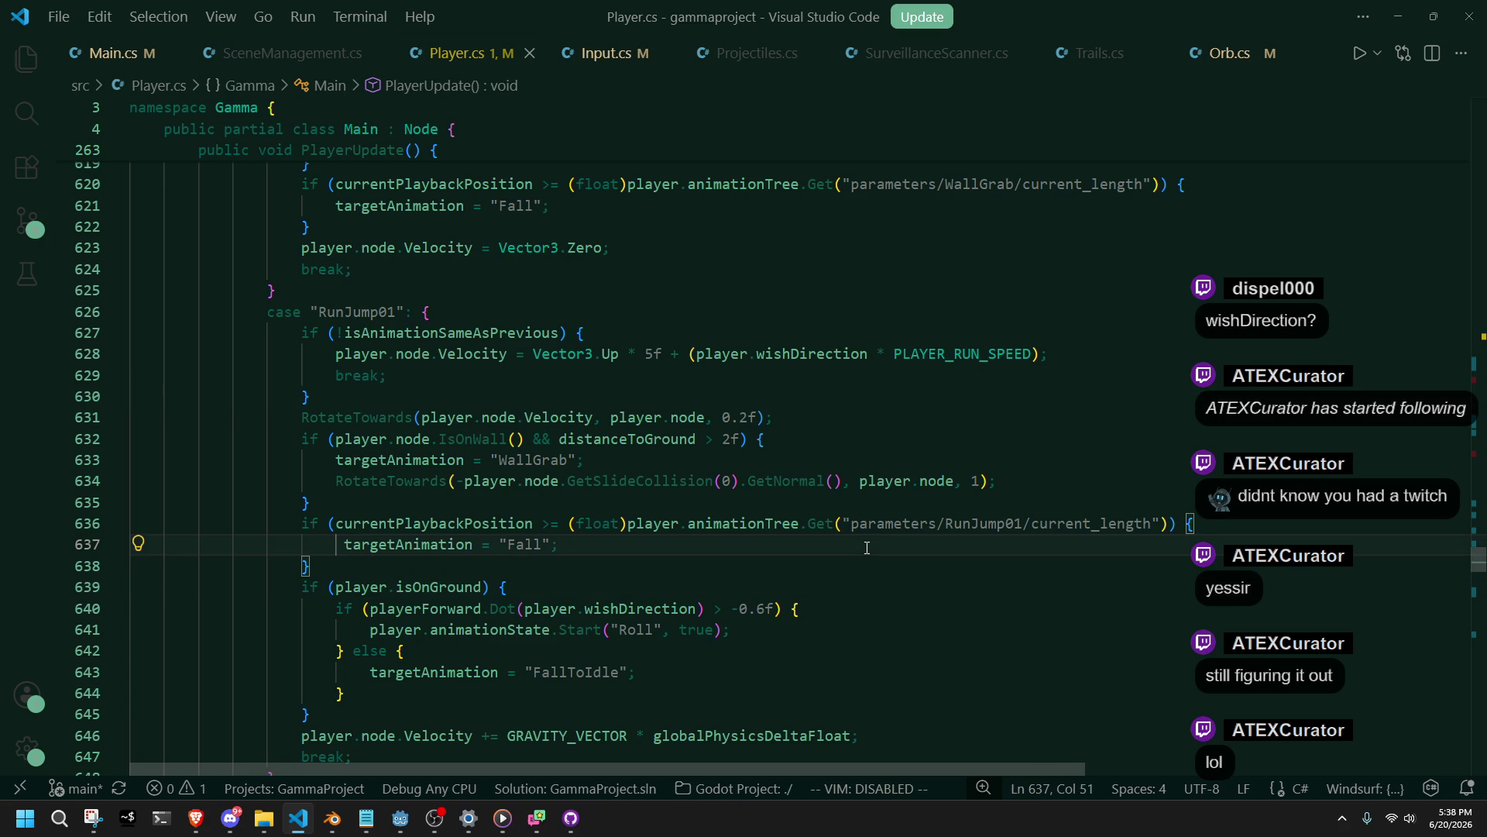
pyautogui.click(671, 673)
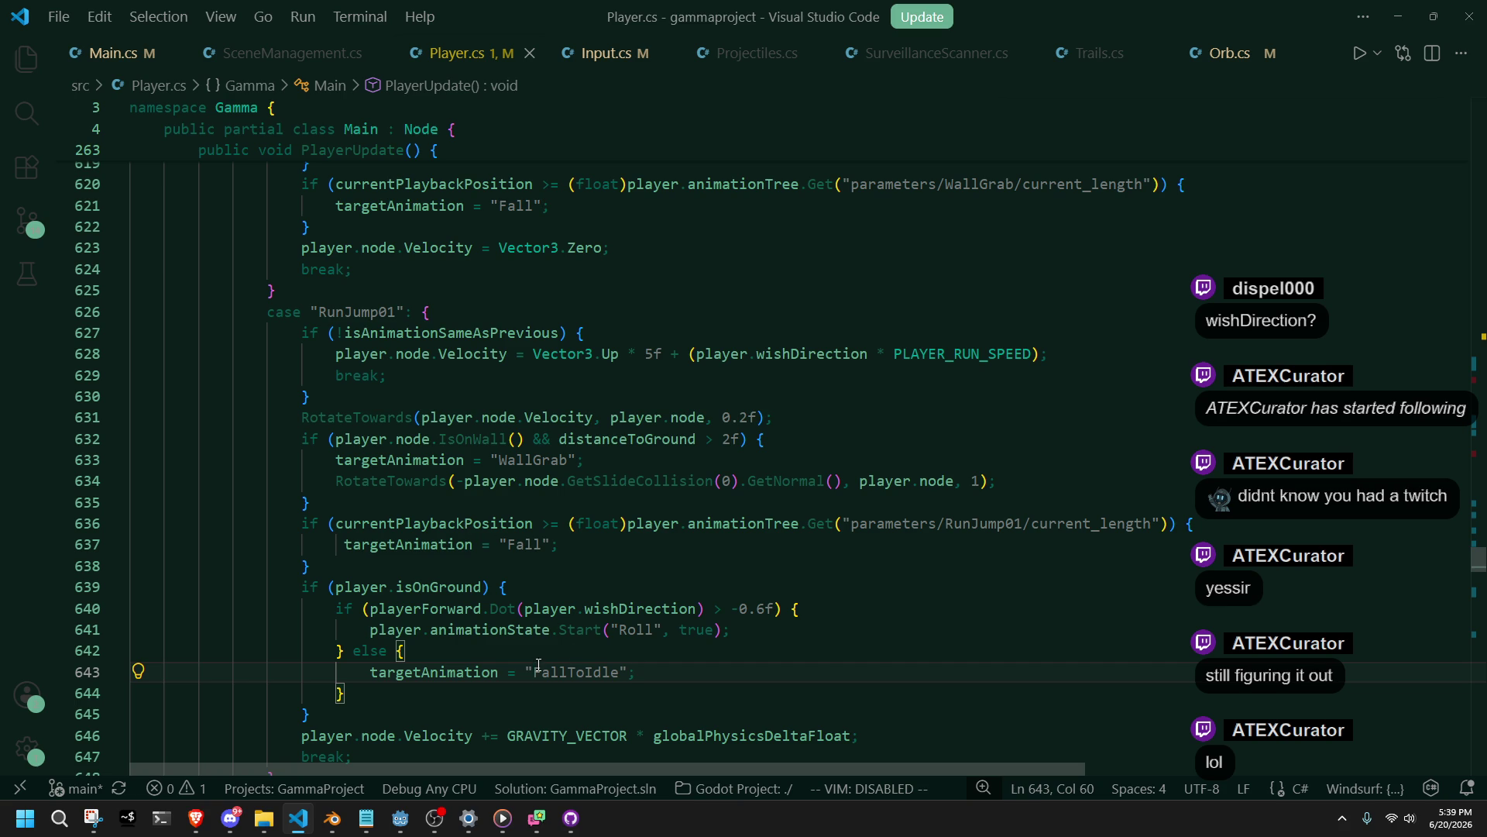
# Change the roll threshold on line 640 from -0.6f to 0.6f and switch to Godot.
pyautogui.click(697, 609)
pyautogui.click(733, 609)
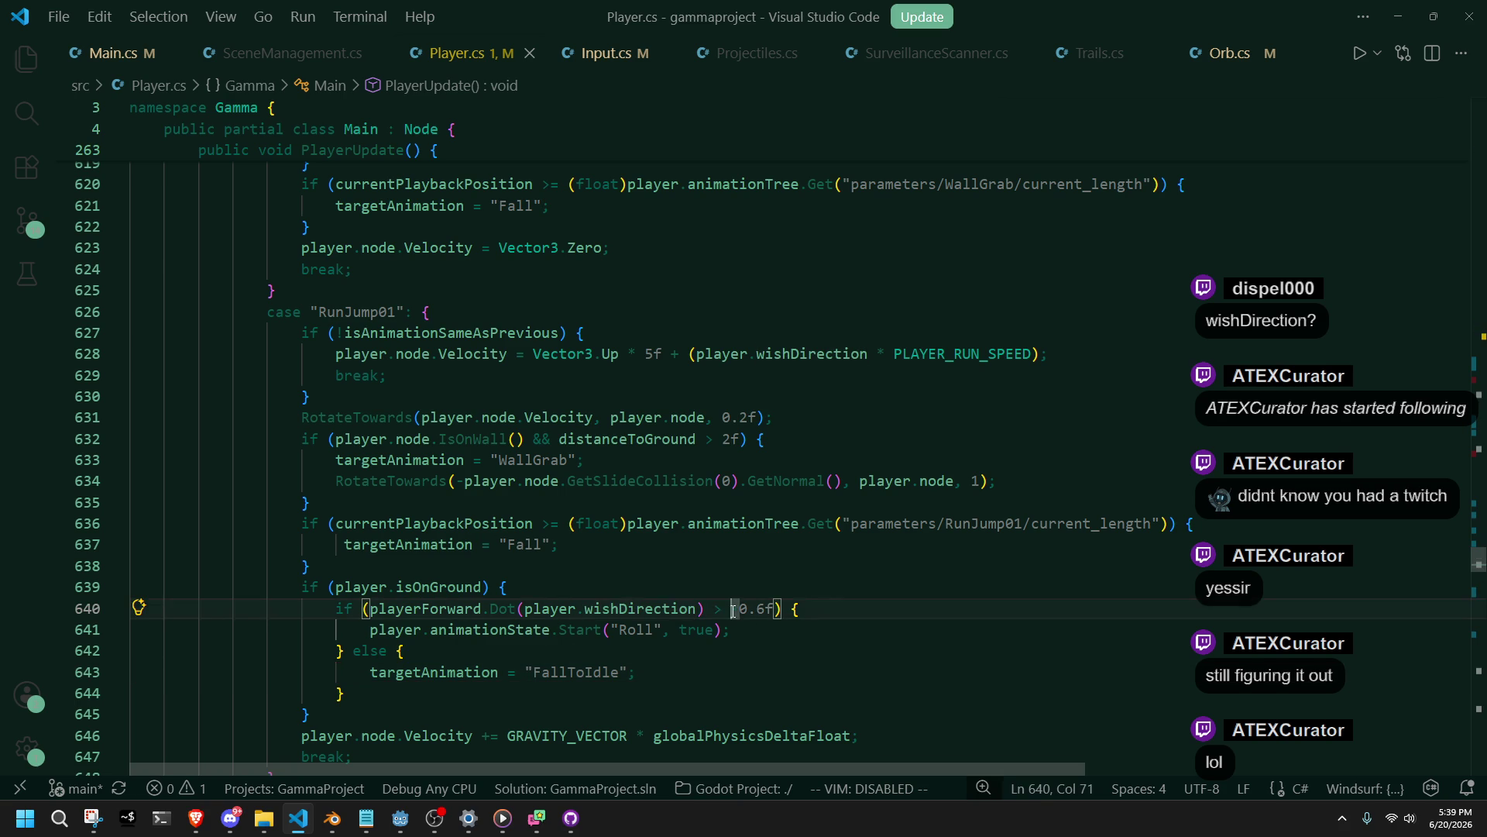
pyautogui.click(803, 669)
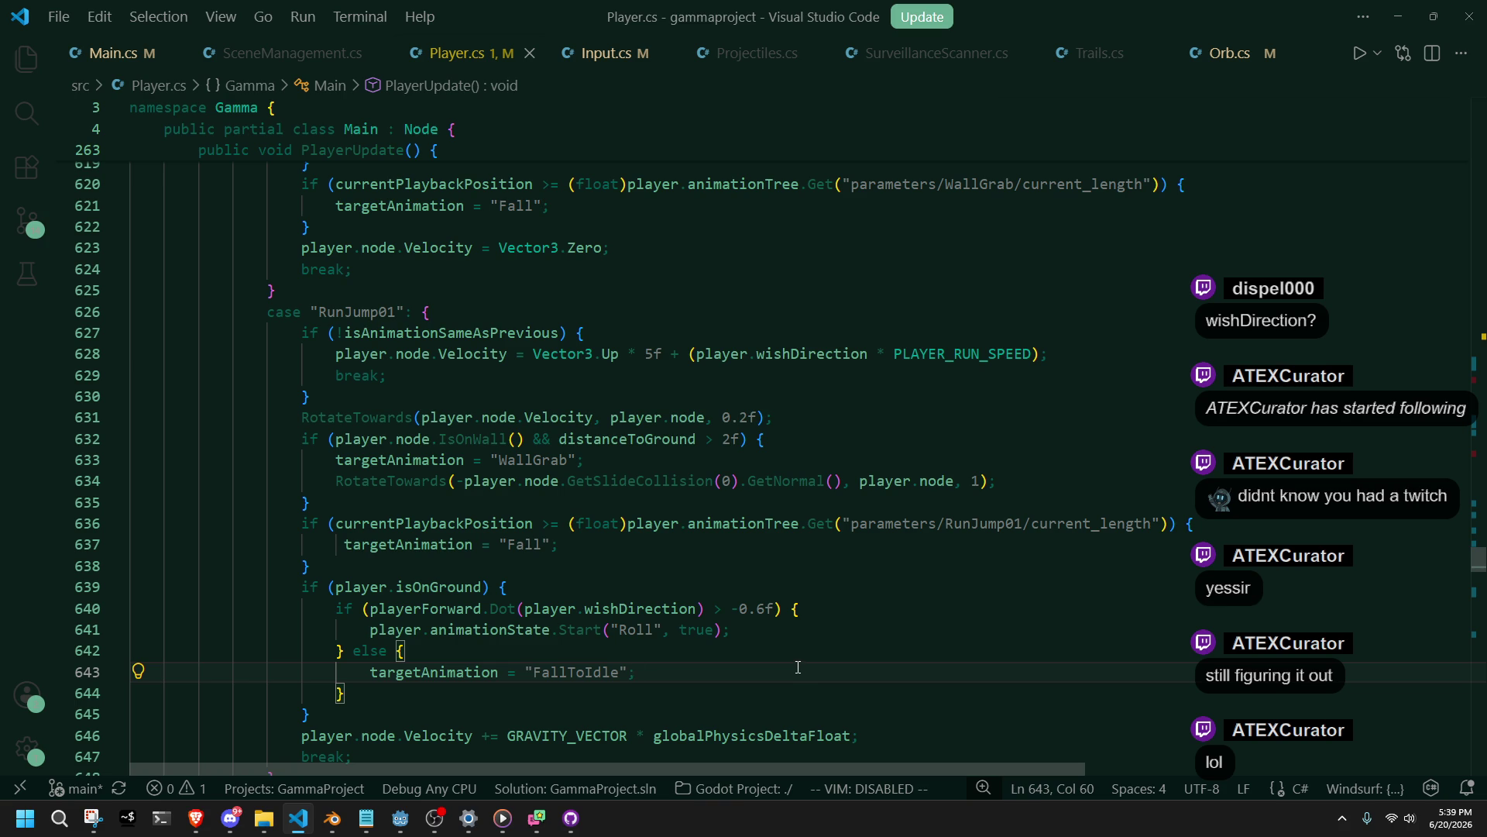
pyautogui.click(741, 613)
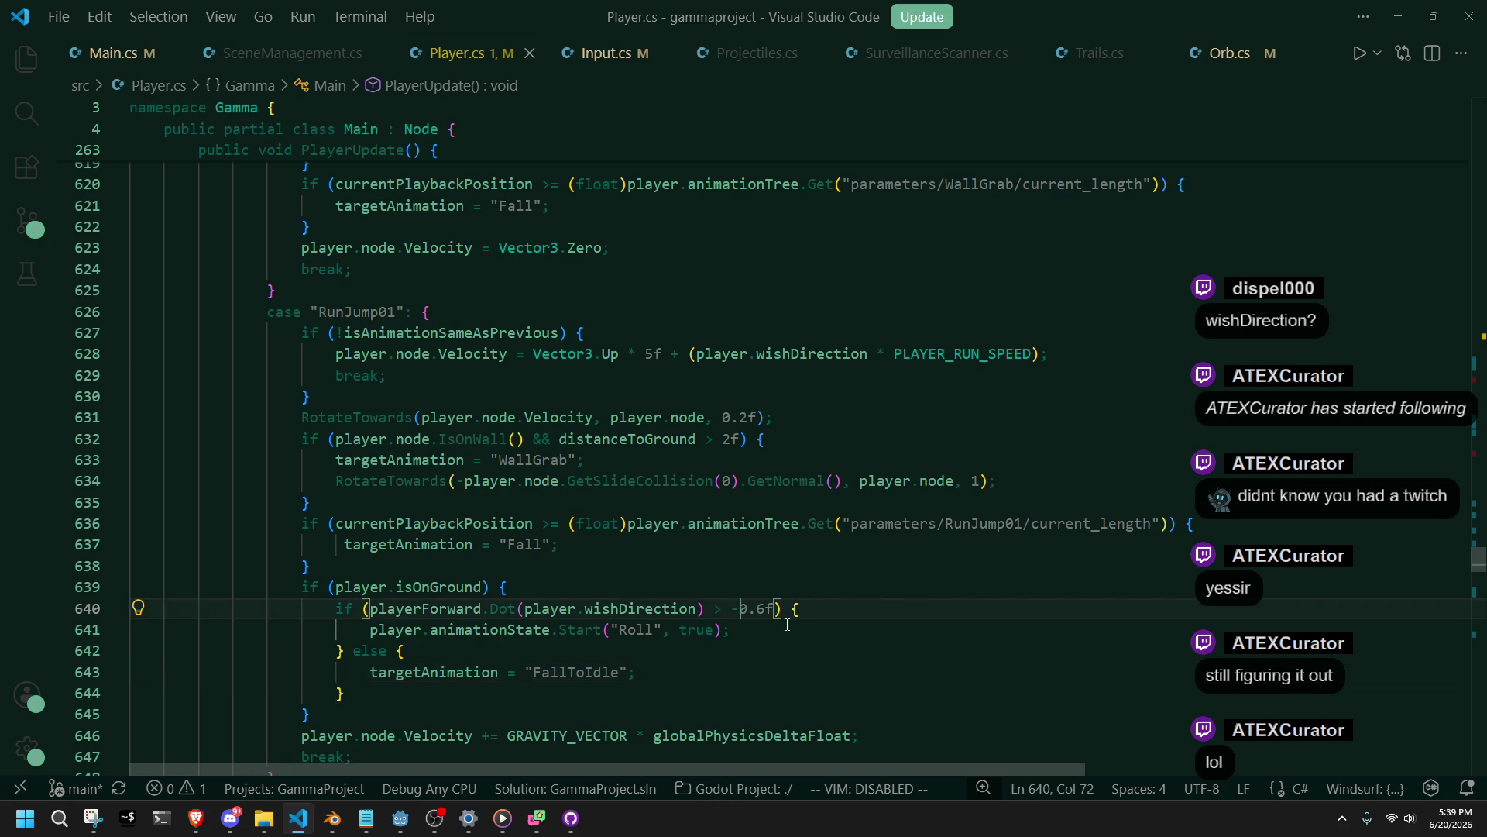
pyautogui.press('BackSpace')
pyautogui.write('-')
pyautogui.click(644, 653)
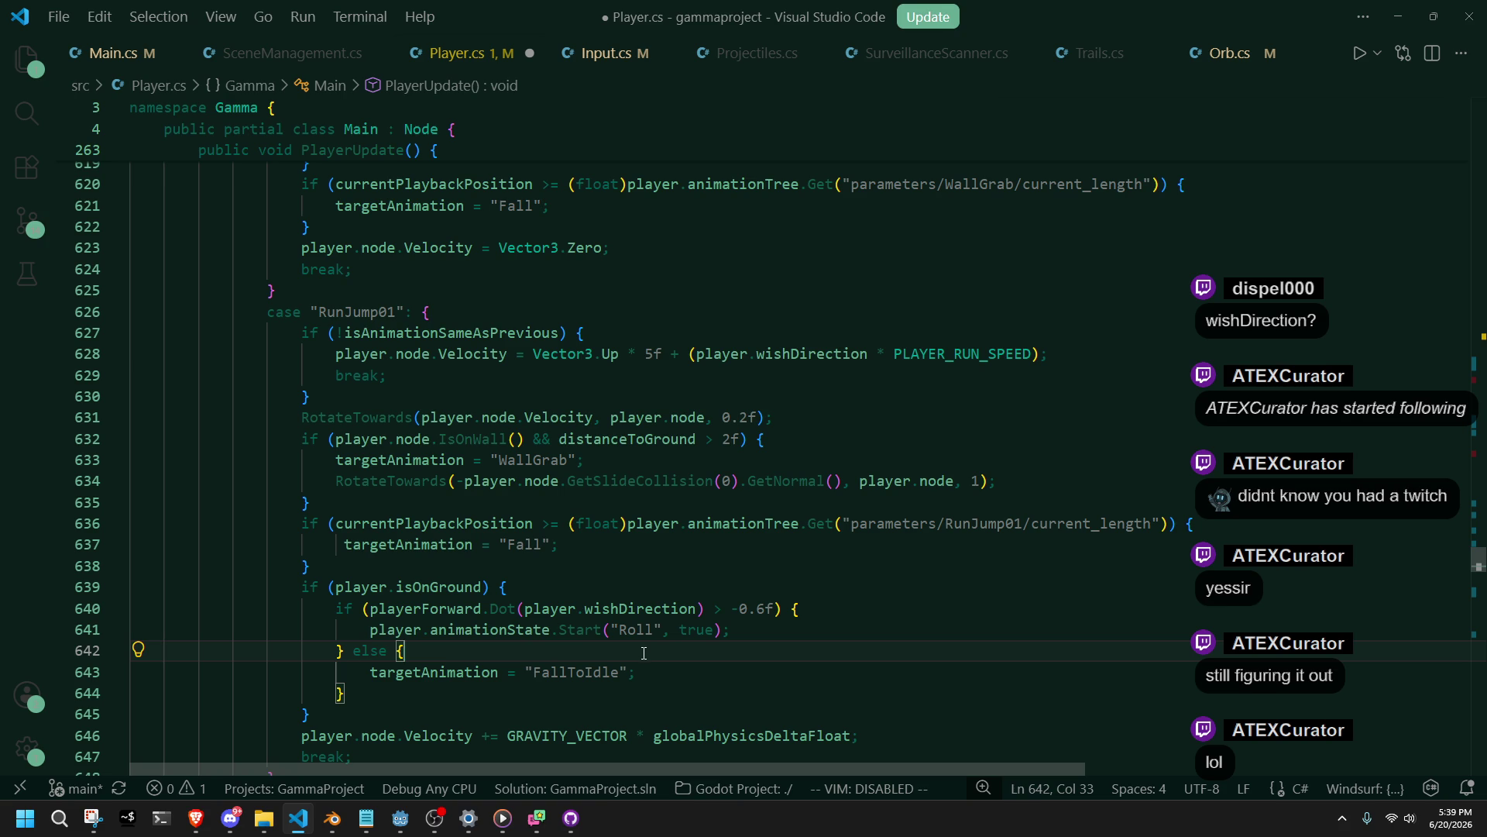
pyautogui.click(698, 714)
pyautogui.click(775, 608)
pyautogui.hotkey('ctrl', 'z')
pyautogui.hotkey('ctrl', 'z')
pyautogui.hotkey('ctrl', 'z')
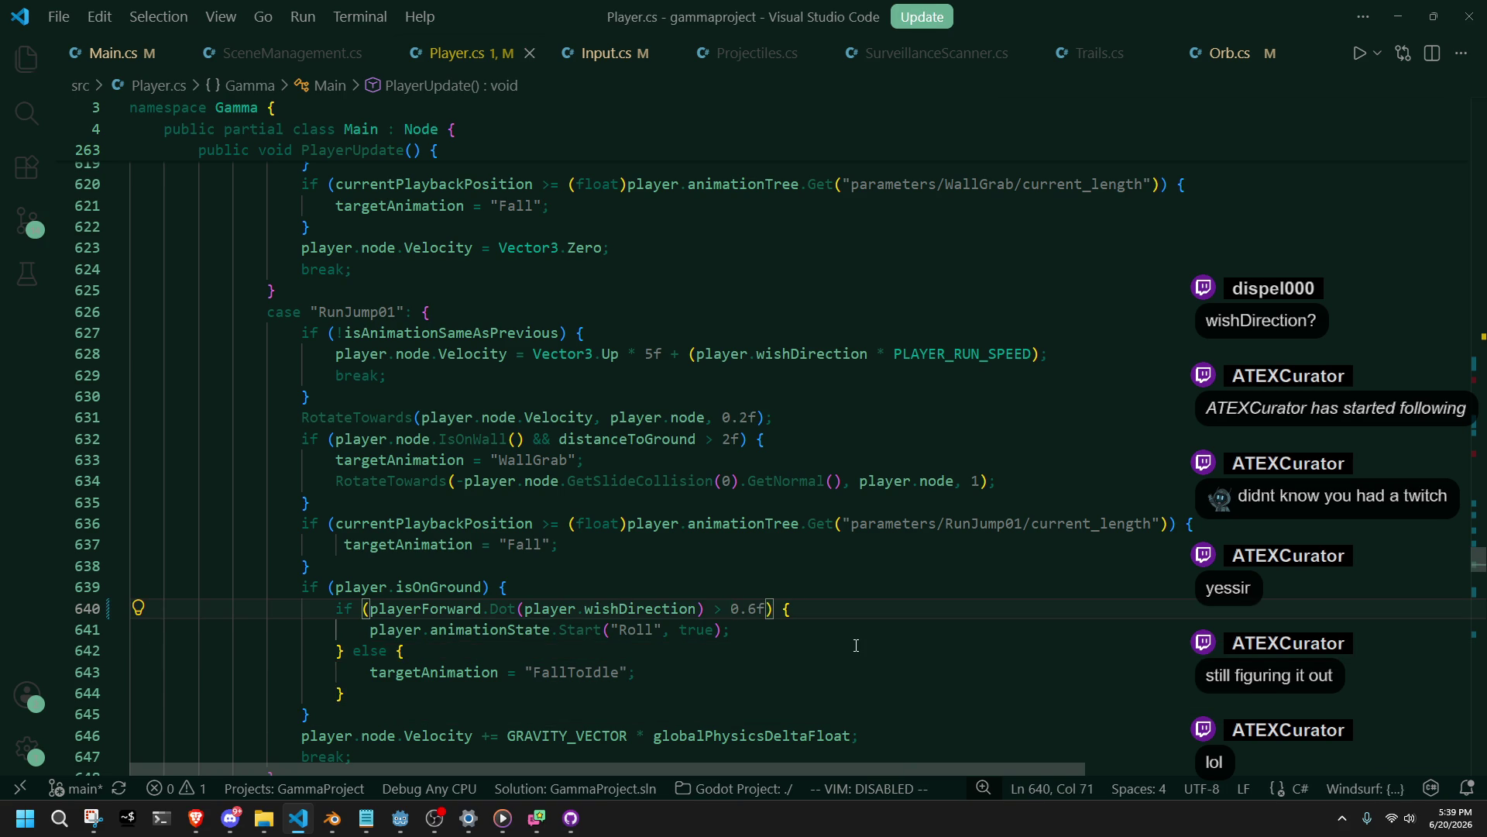
pyautogui.click(400, 818)
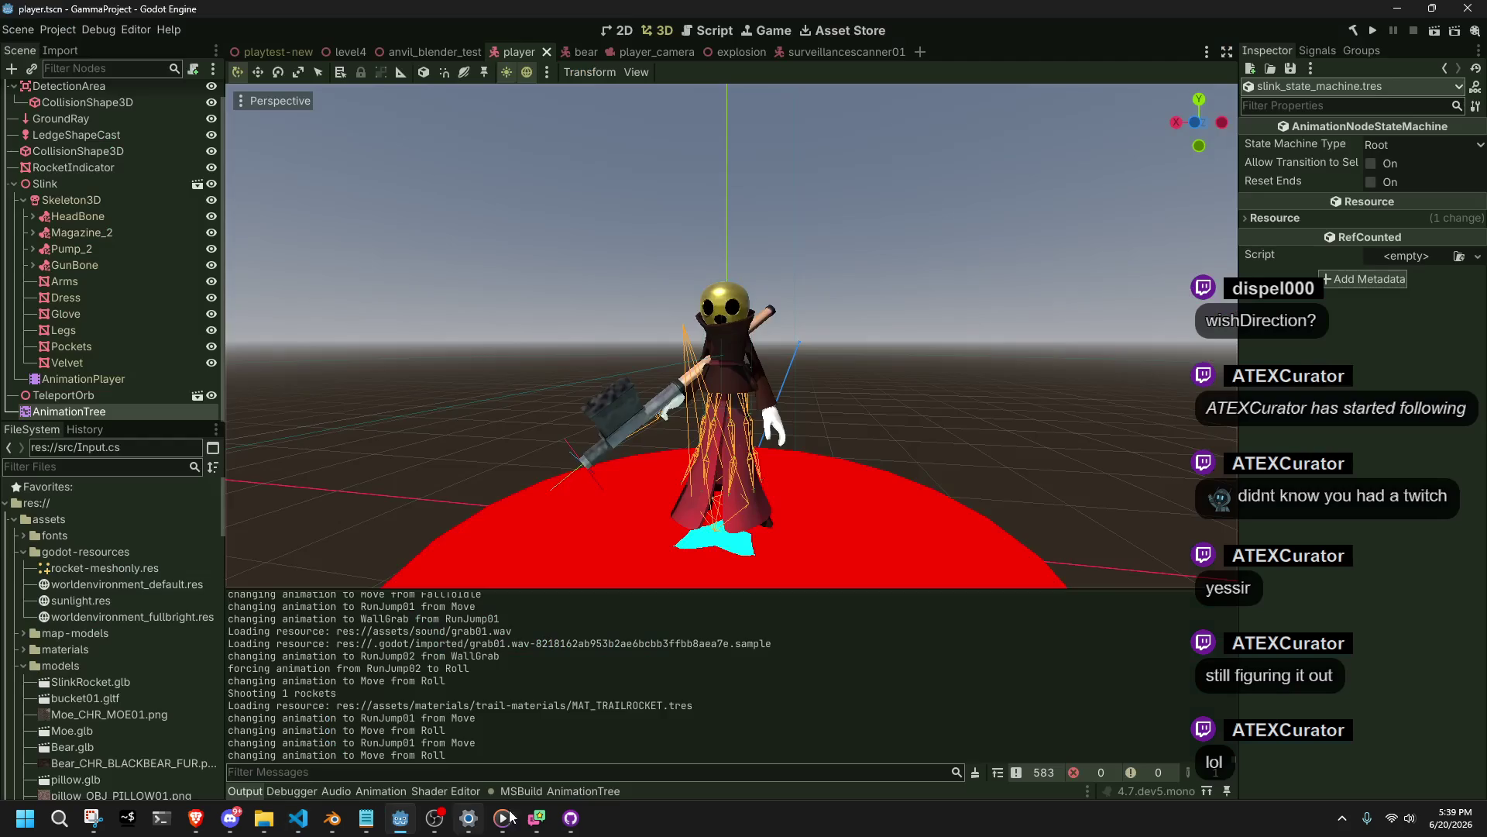
# Run the game to test the 0.6f roll condition, close it, and return to VS Code.
pyautogui.click(1380, 29)
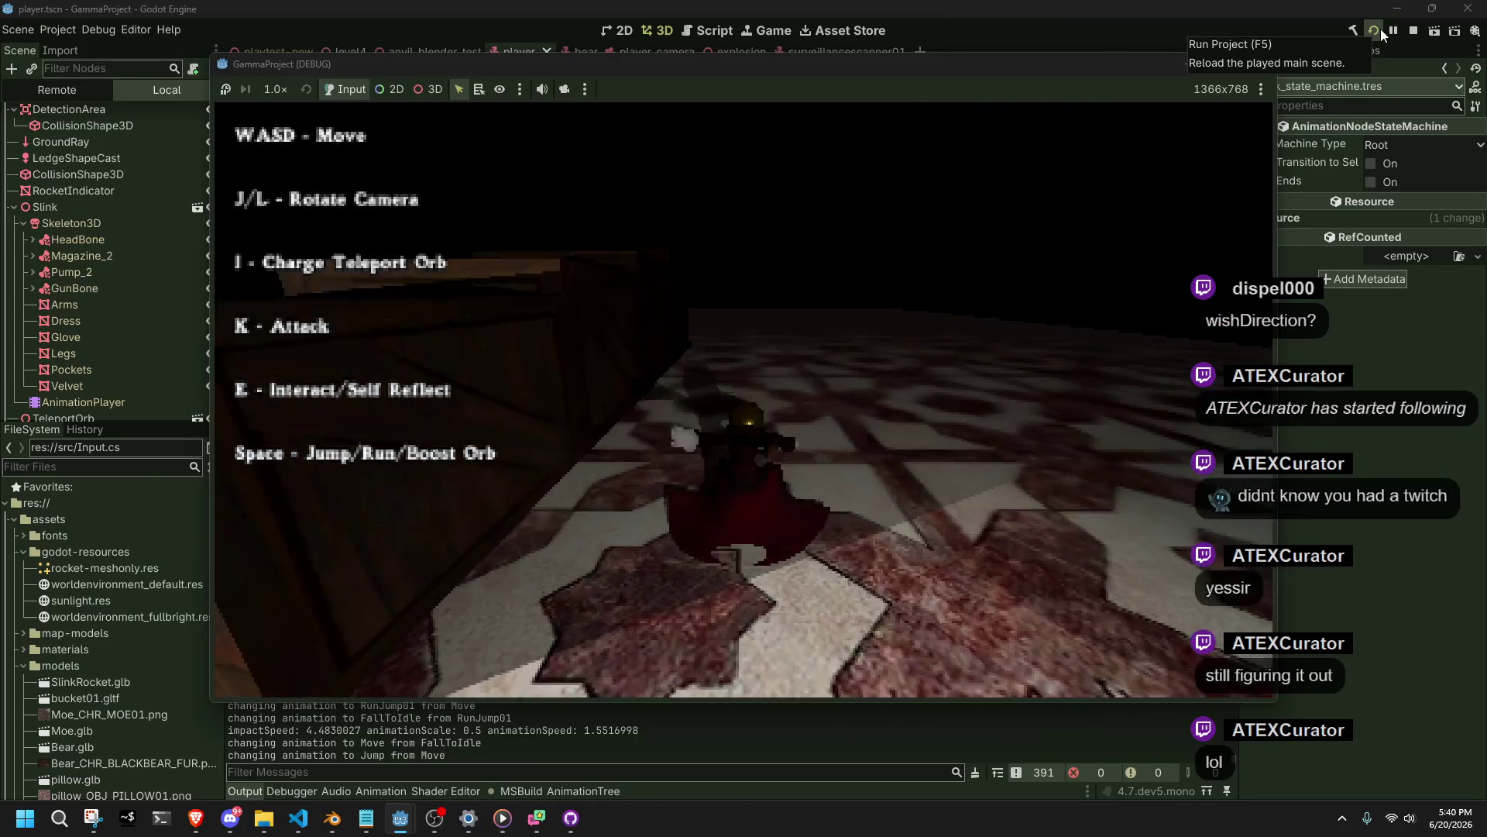
pyautogui.click(1249, 67)
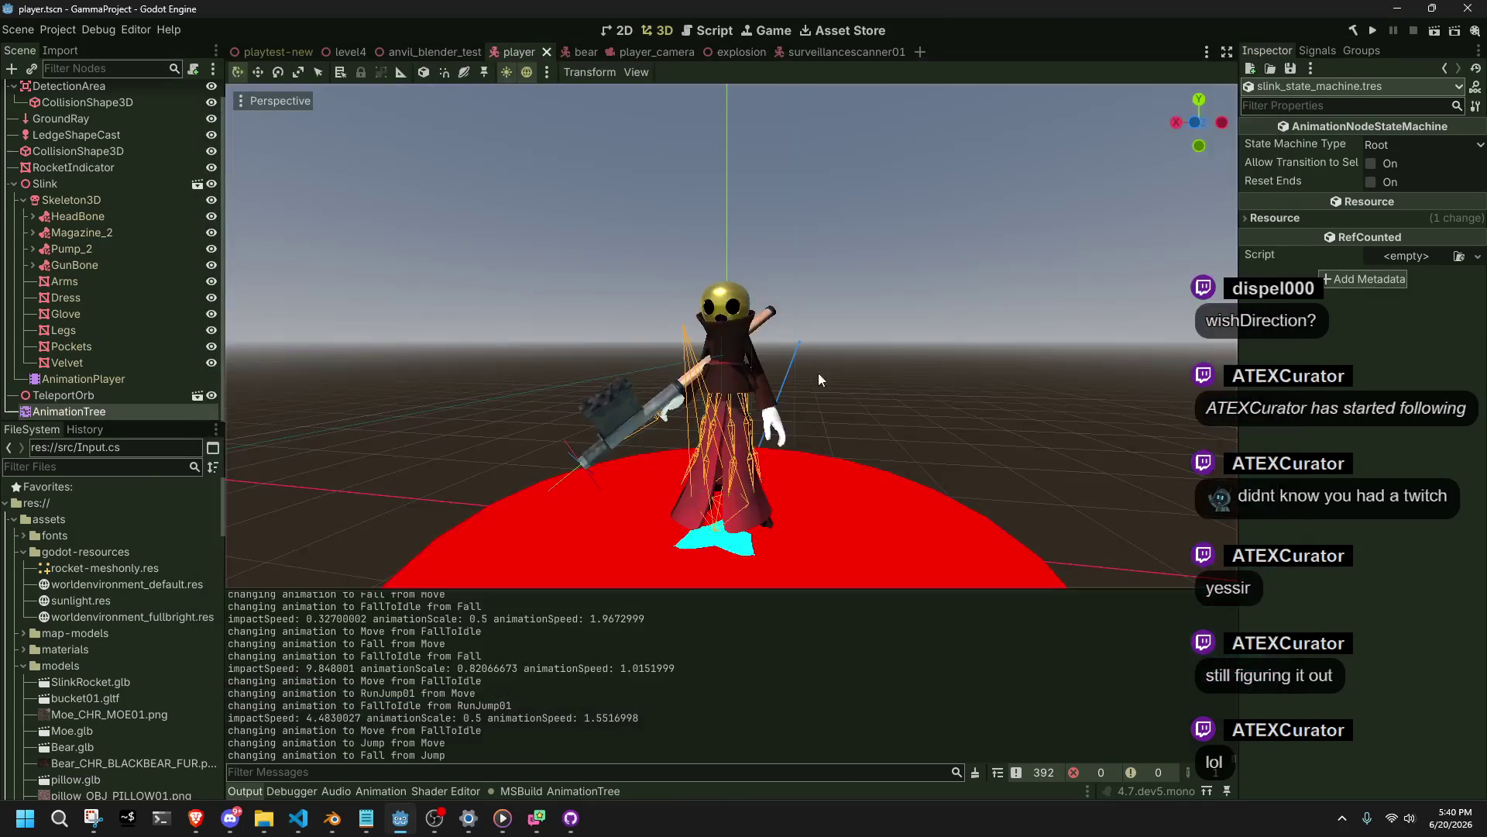
pyautogui.hotkey('alt', 'Tab')
# Scroll to the Jump and hasMovementInput code (lines 406–434) and place the caret on line 424's else.
pyautogui.moveTo(1478, 562); pyautogui.dragTo(1466, 385)
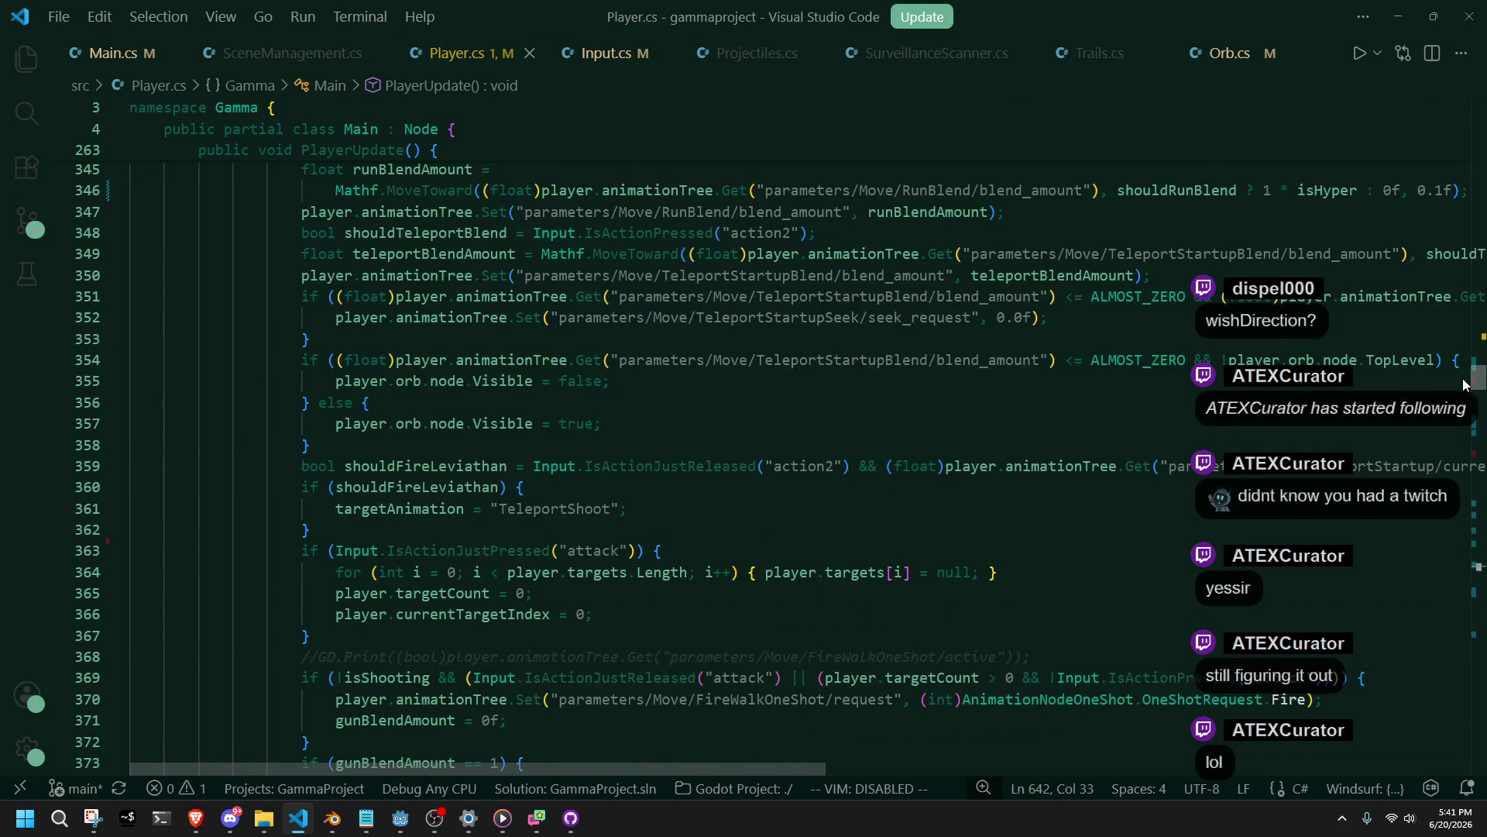
pyautogui.scroll(9, 844, 491)
pyautogui.scroll(-11, 843, 490)
pyautogui.scroll(-12, 844, 490)
pyautogui.scroll(7, 498, 506)
pyautogui.scroll(-13, 497, 506)
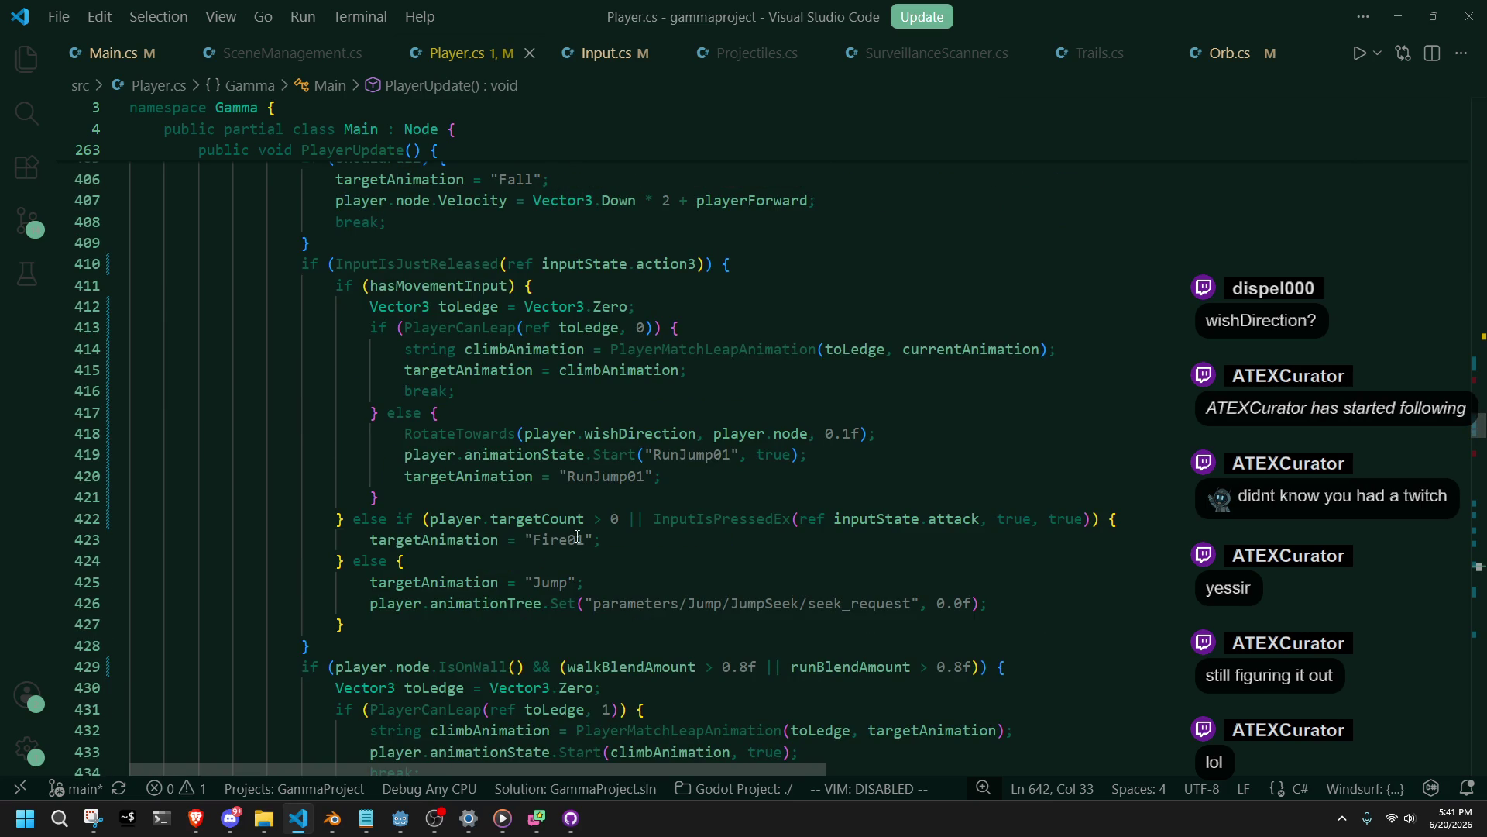
pyautogui.doubleClick(547, 575)
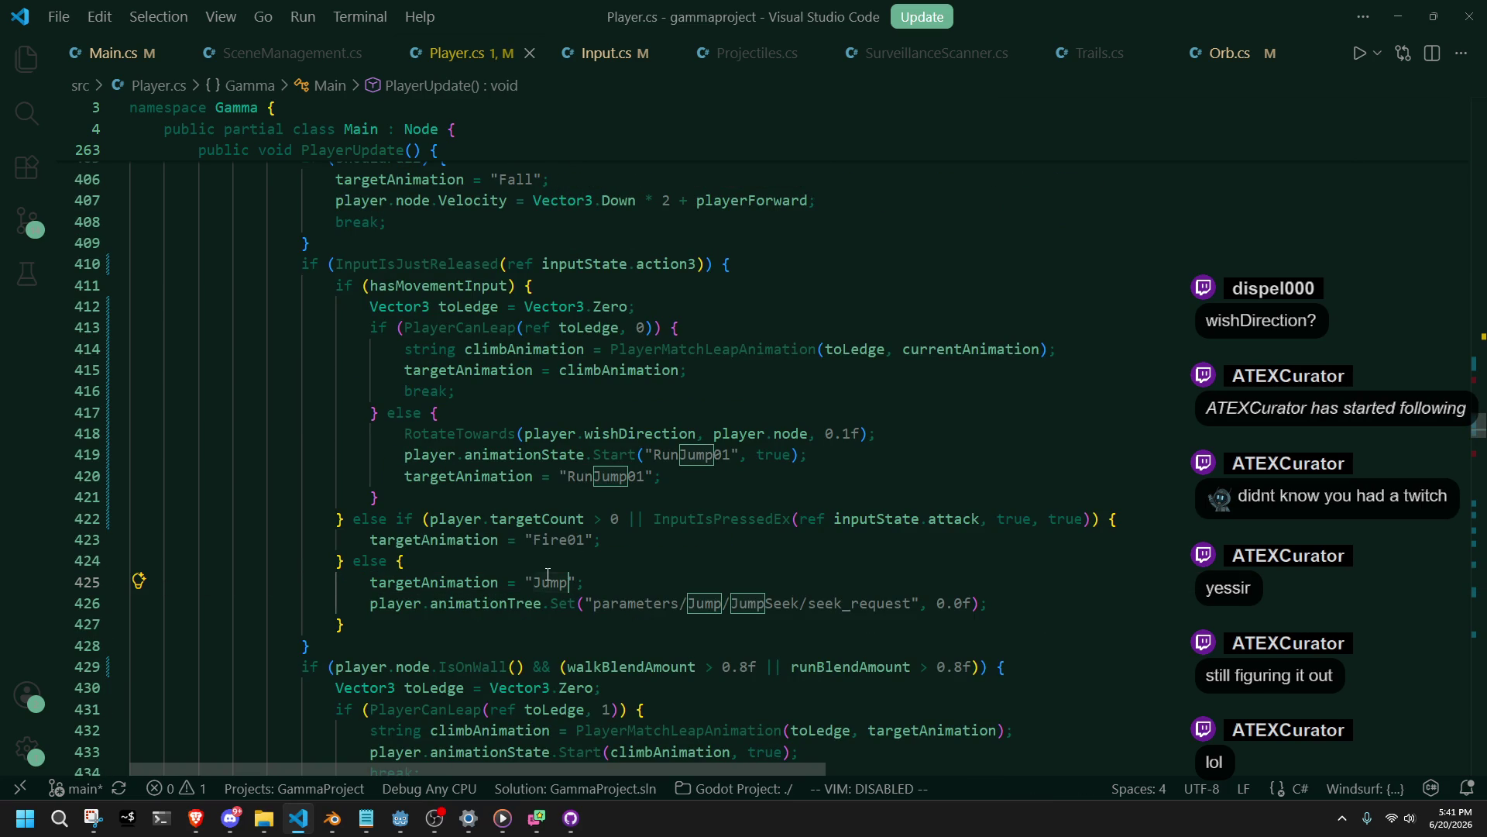
pyautogui.doubleClick(425, 286)
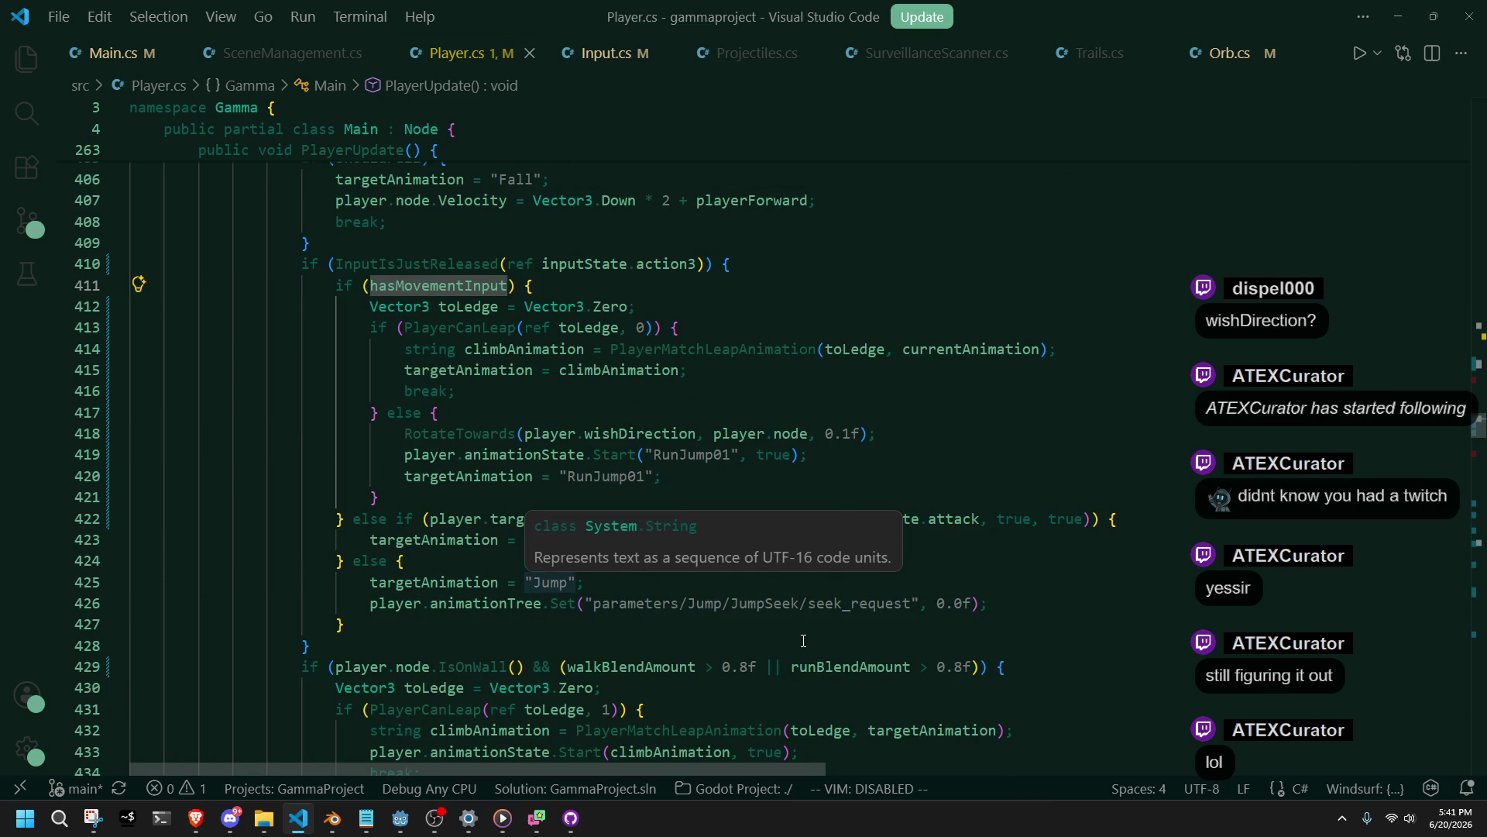
pyautogui.press('Down')
pyautogui.press('Down')
pyautogui.press('Down')
pyautogui.click(396, 557)
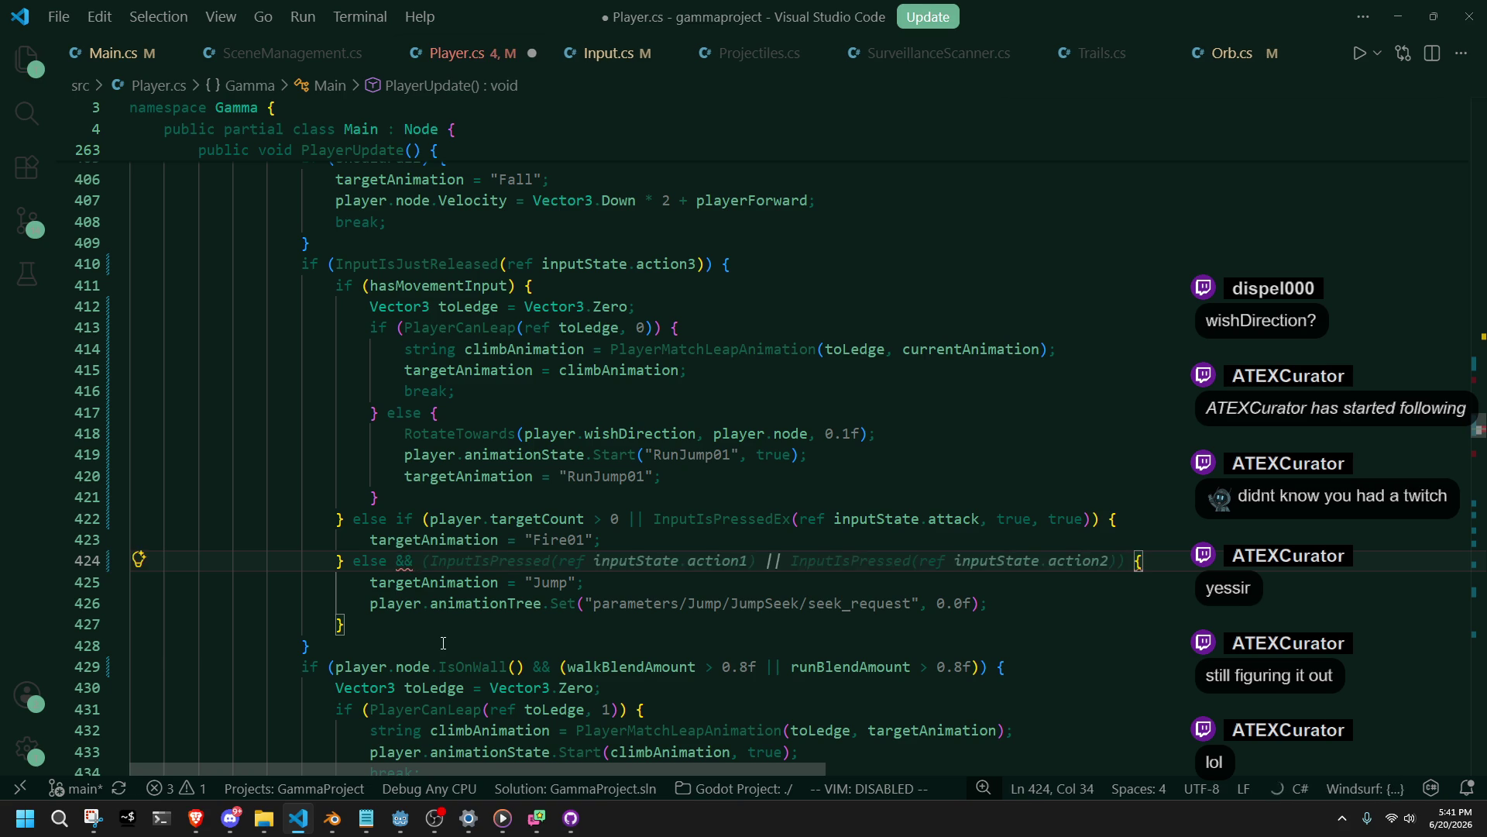
# Turn line 424's else into an else-if, accepting the suggested runBlendAmount > 0.8f condition.
pyautogui.write('if ')
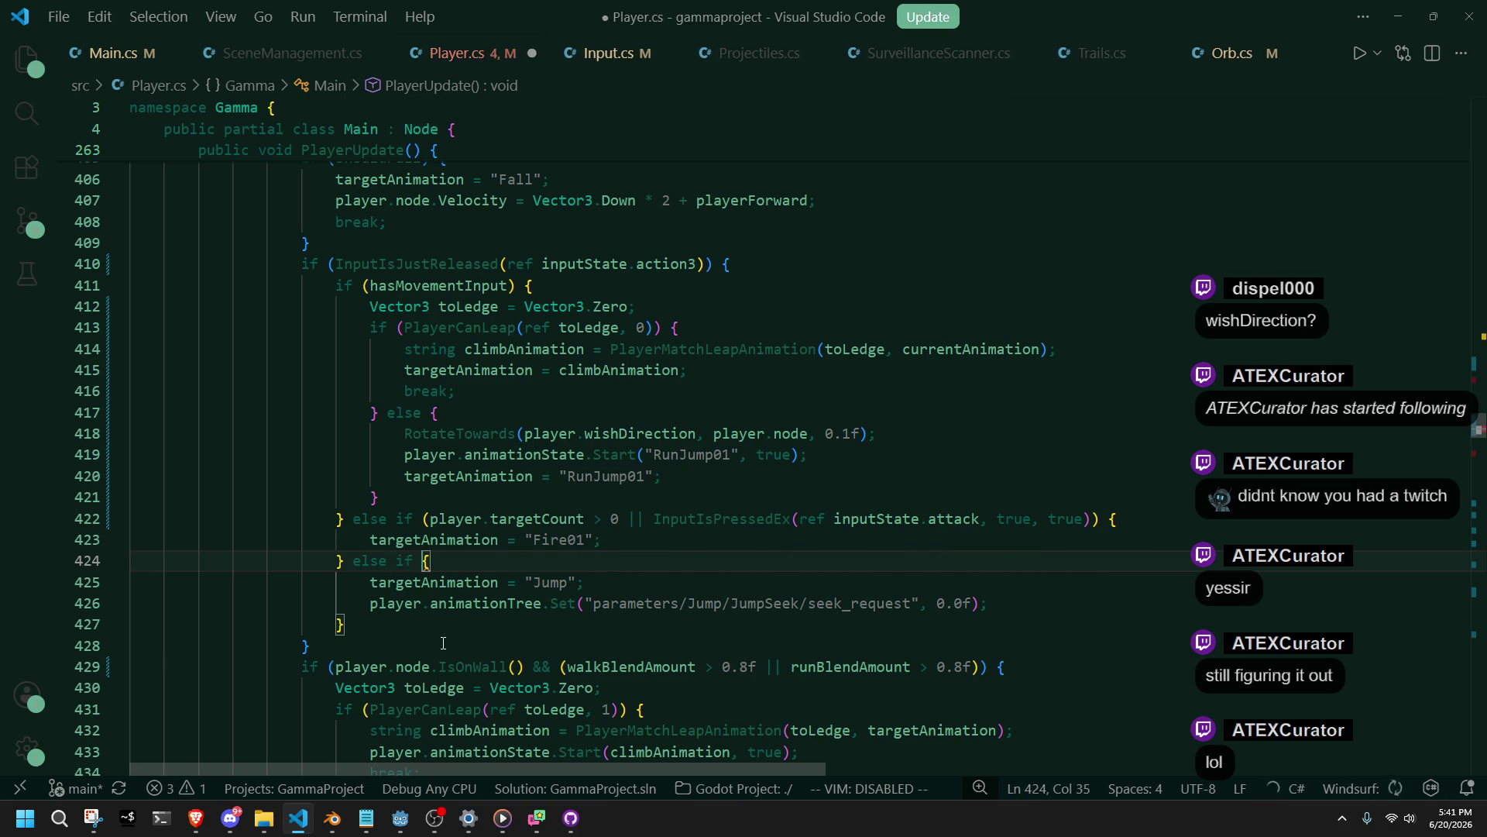
pyautogui.write('(')
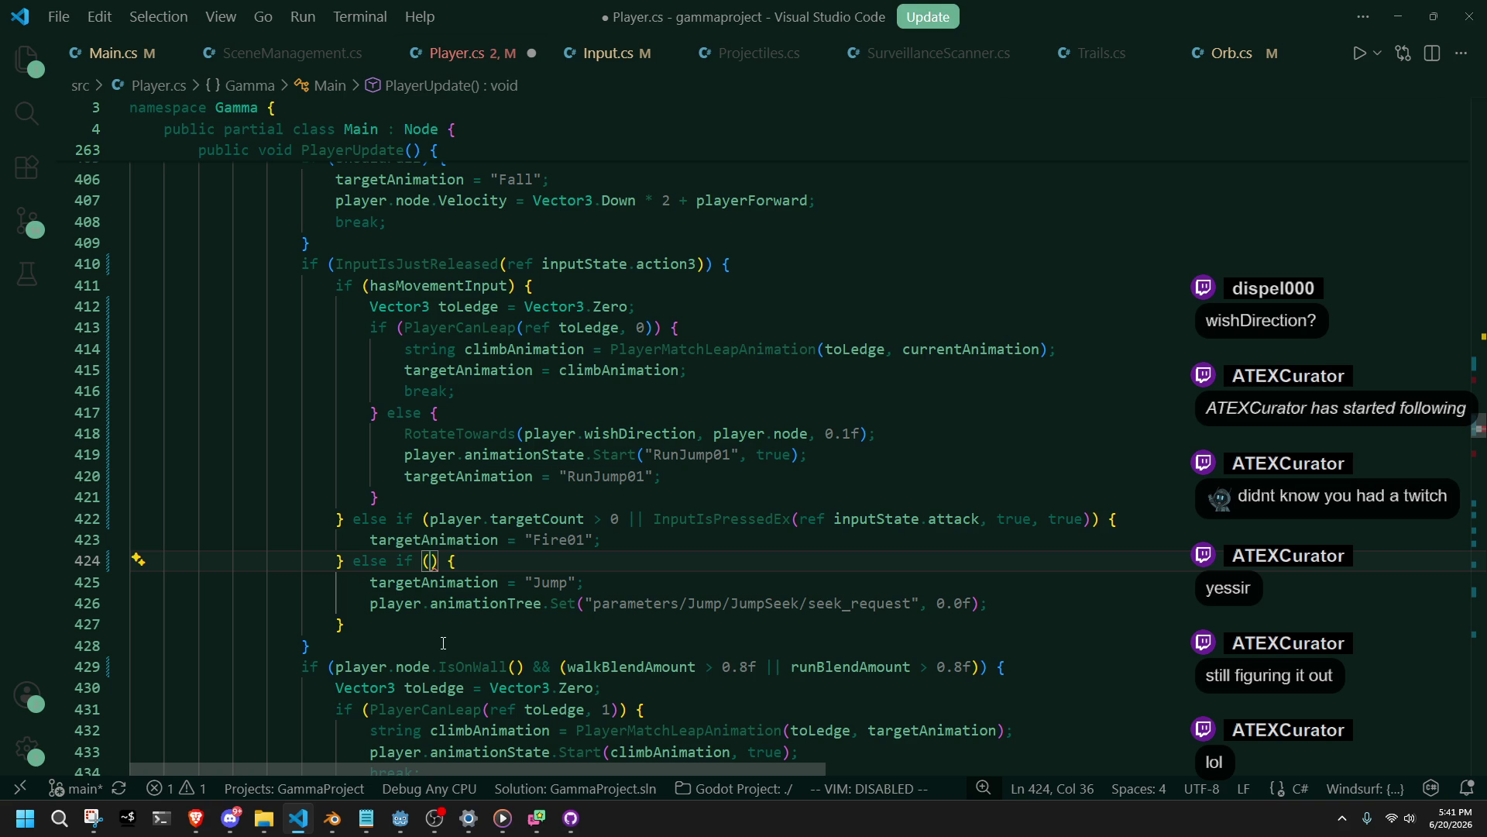
pyautogui.scroll(10, 443, 642)
pyautogui.scroll(2, 443, 641)
pyautogui.scroll(-15, 443, 641)
pyautogui.click(434, 585)
pyautogui.click(430, 521)
pyautogui.write('run')
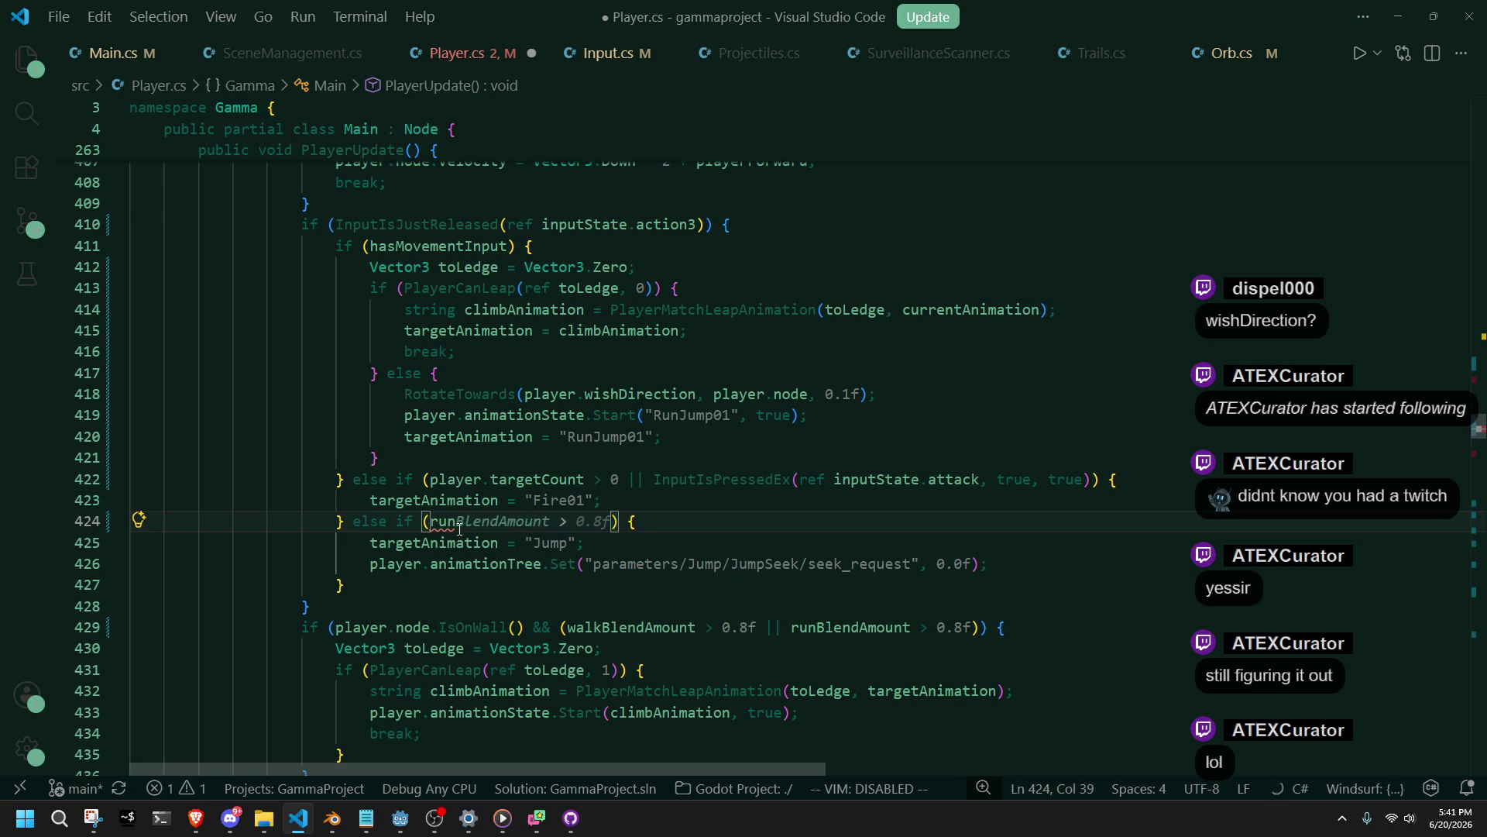
pyautogui.press('Tab')
pyautogui.hotkey('ctrl', 's')
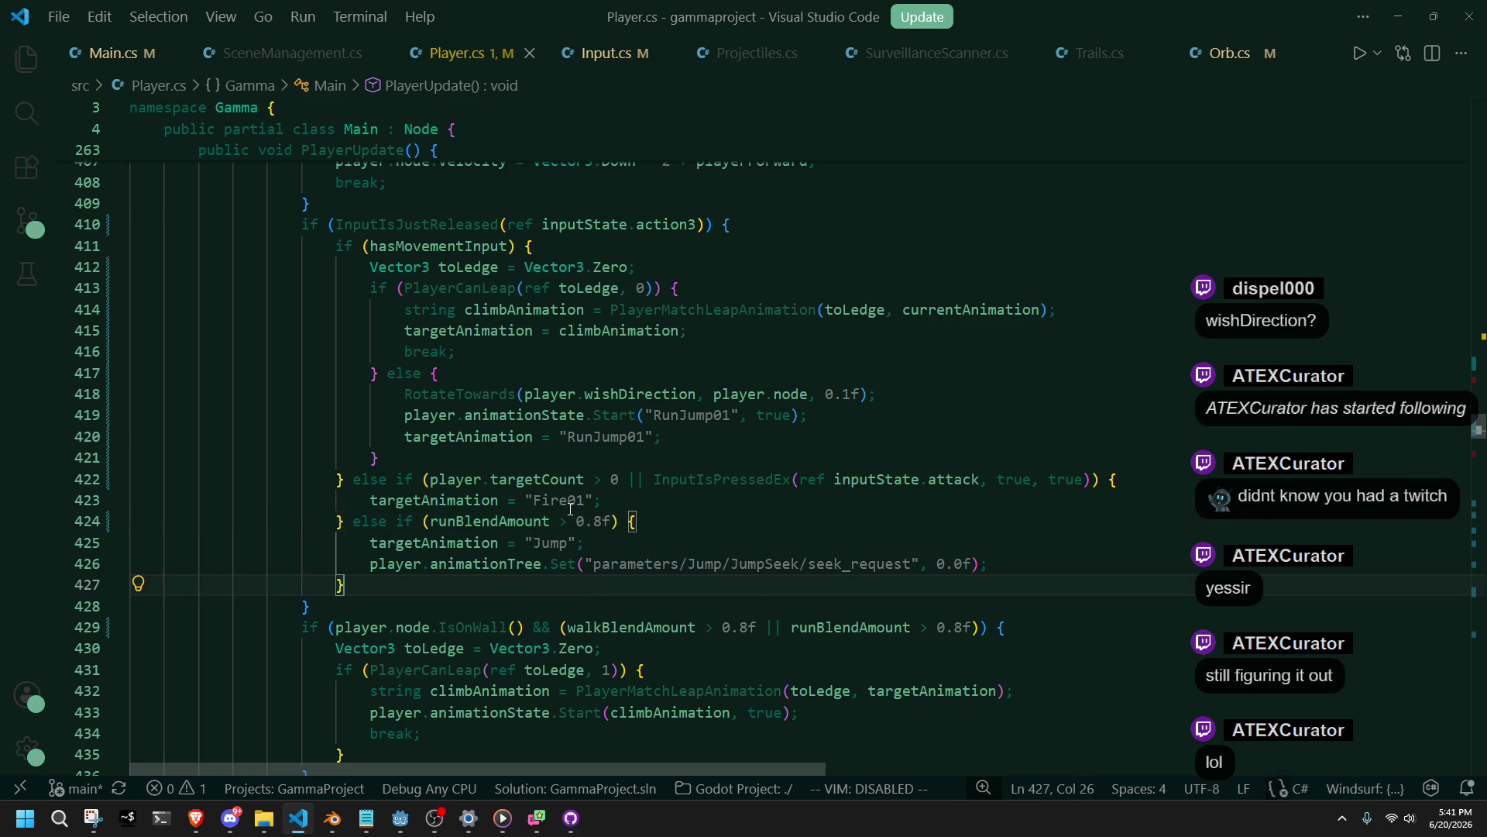
# Change the condition to runBlendAmount < 0.2f and save Player.cs.
pyautogui.click(571, 522)
pyautogui.press('BackSpace')
pyautogui.write('<')
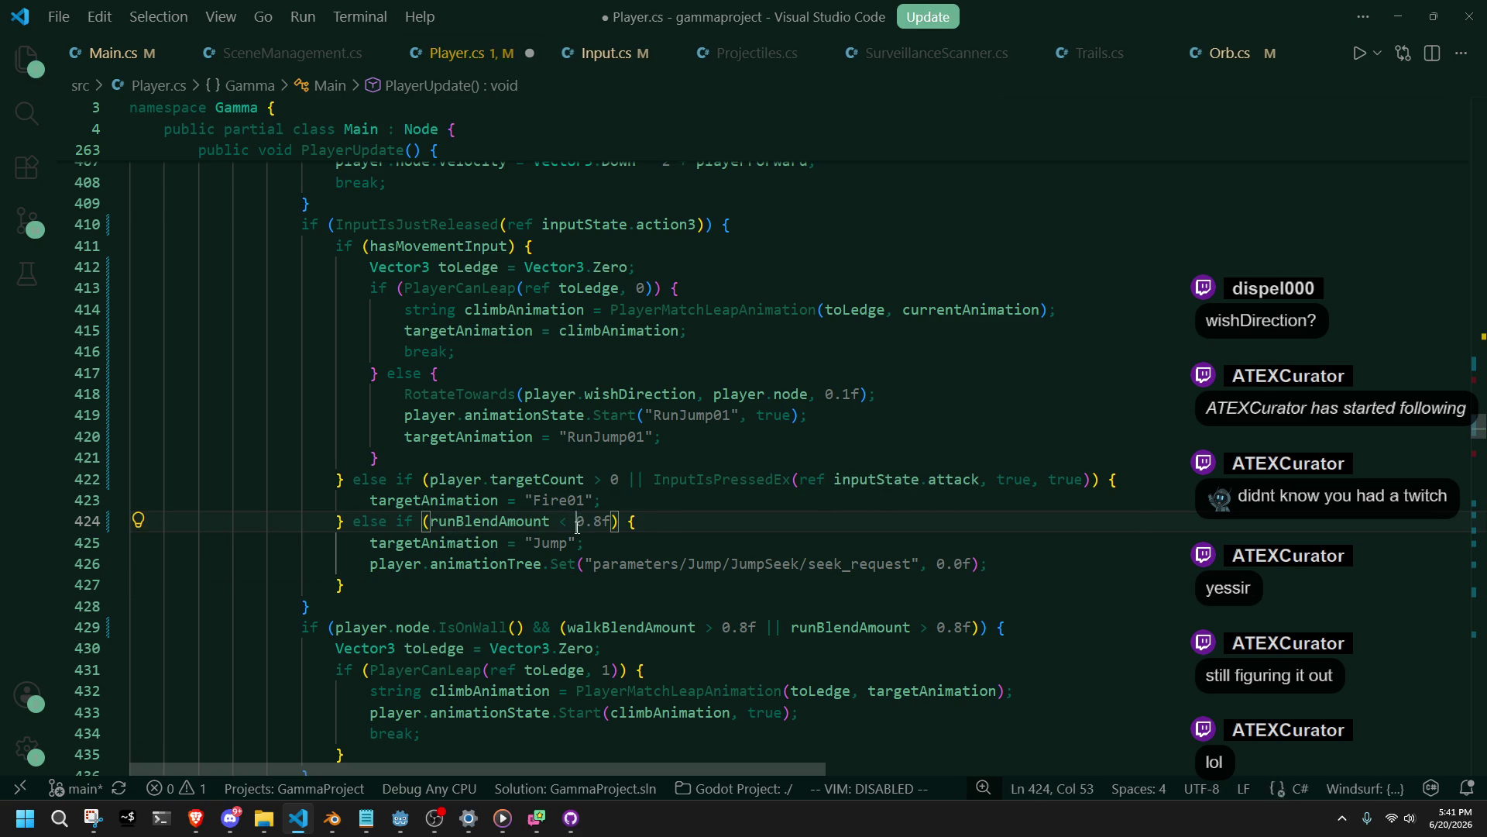
pyautogui.press('Right')
pyautogui.press('Right')
pyautogui.press('Right')
pyautogui.press('BackSpace')
pyautogui.write('2')
pyautogui.hotkey('ctrl', 's')
# Change the condition to runBlendAmount <= 0 and save Player.cs.
pyautogui.press('Down')
pyautogui.press('Down')
pyautogui.press('Down')
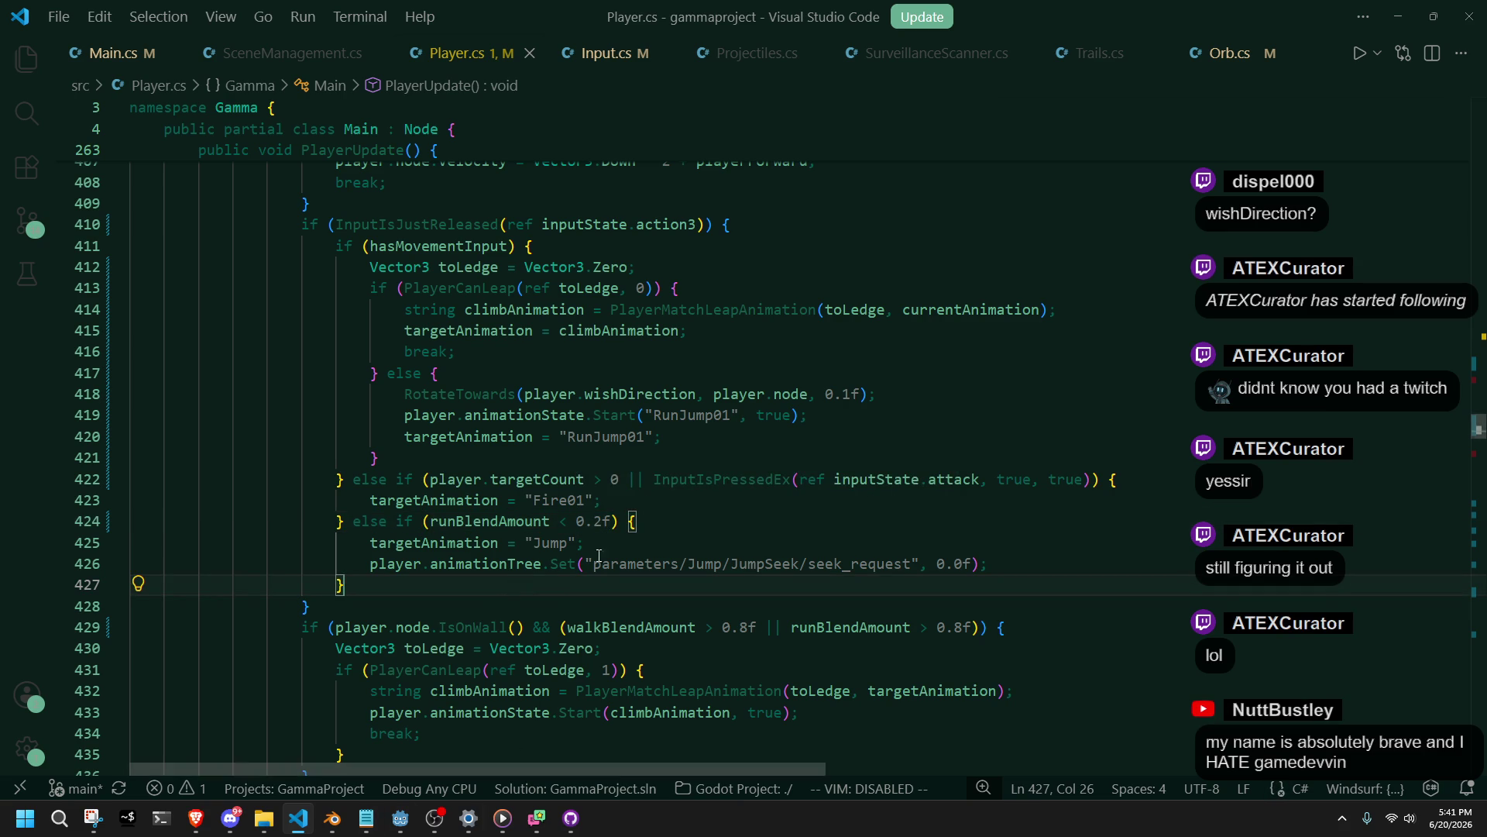
pyautogui.click(611, 522)
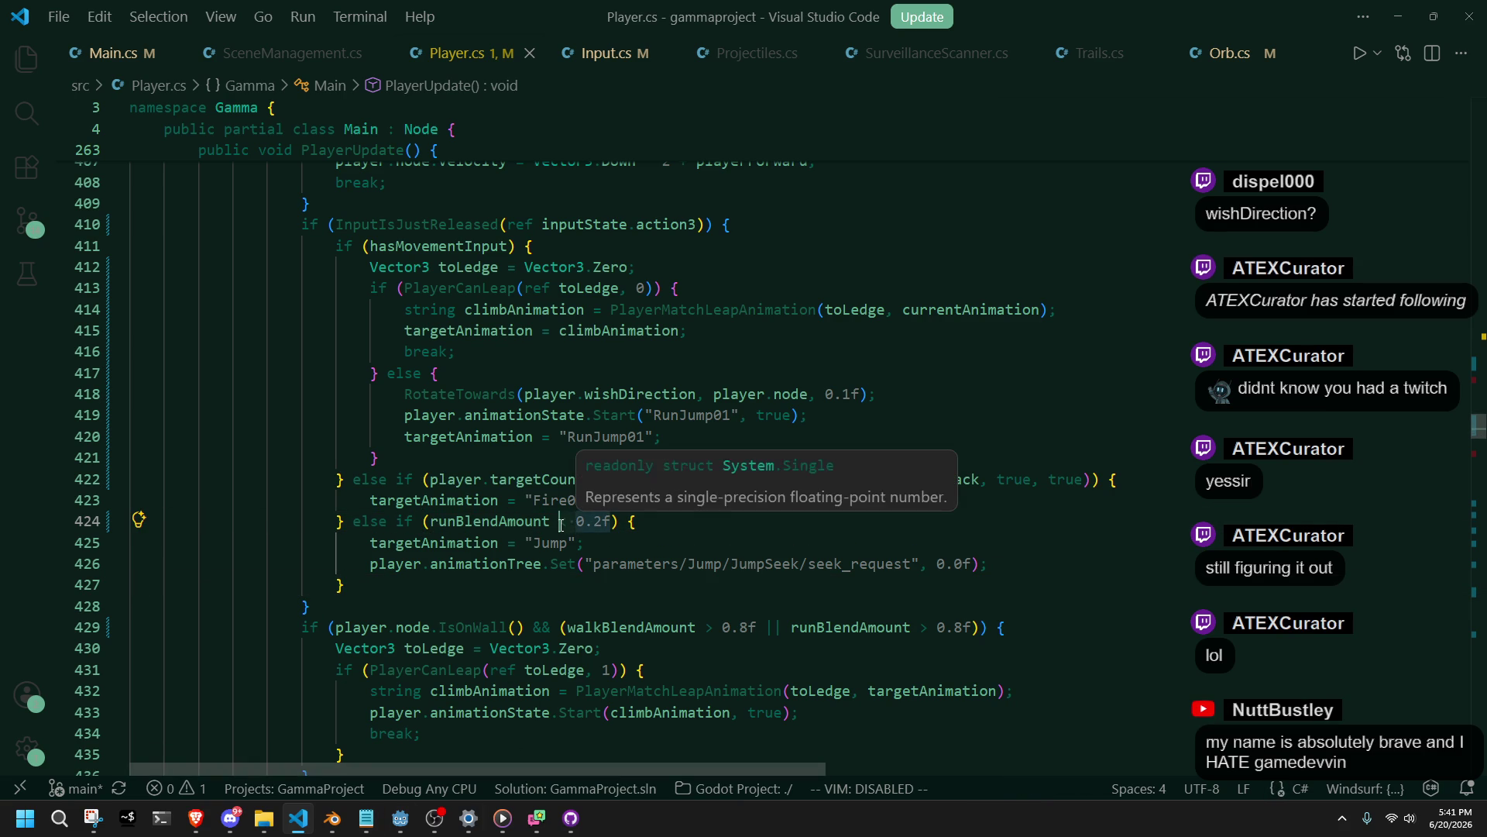
pyautogui.write('>')
pyautogui.press('BackSpace')
pyautogui.press('BackSpace')
pyautogui.press('BackSpace')
pyautogui.write('= ')
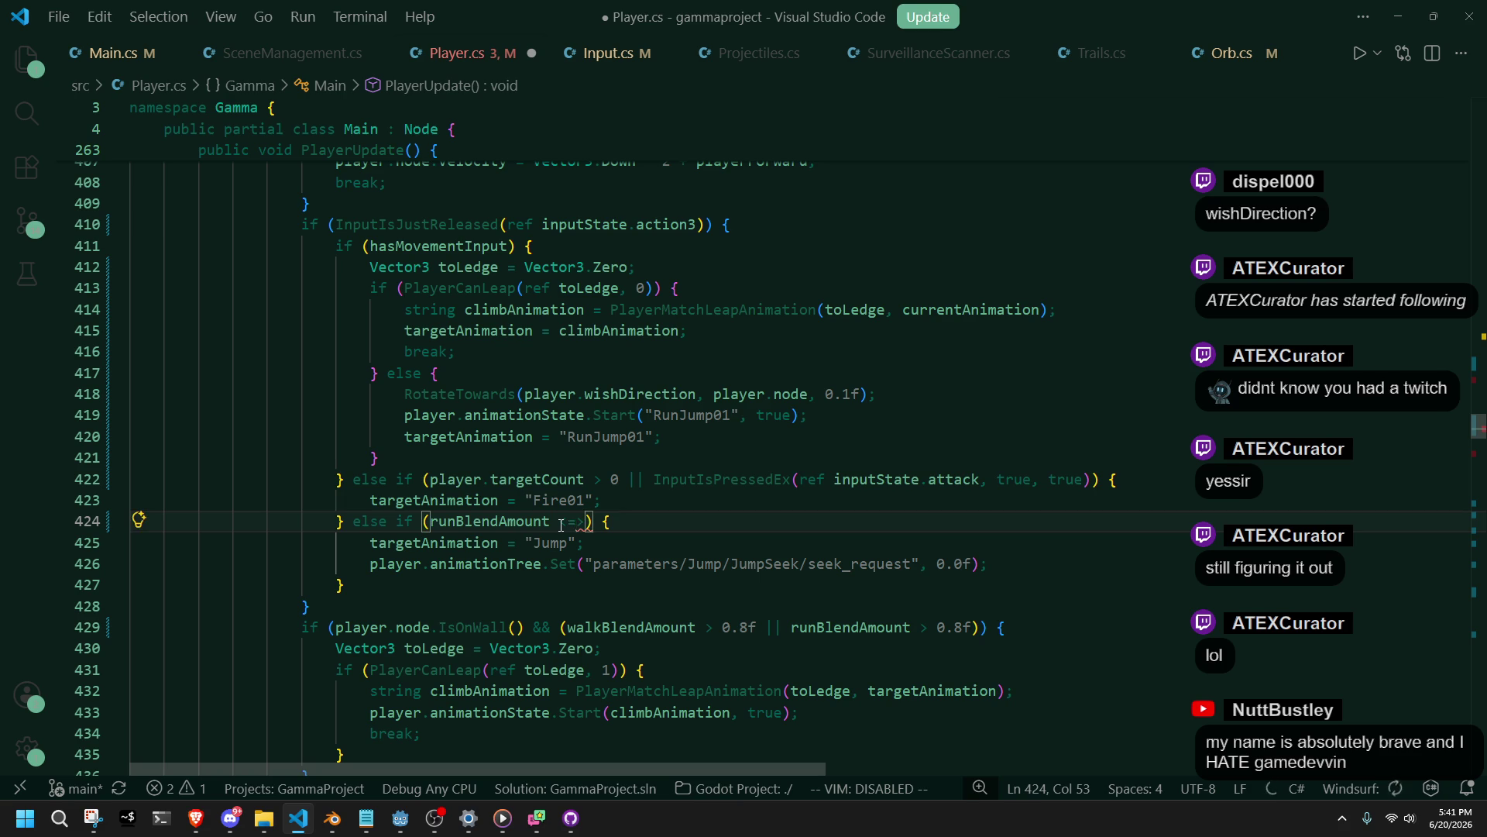
pyautogui.write('0')
pyautogui.hotkey('ctrl', 's')
pyautogui.click(688, 540)
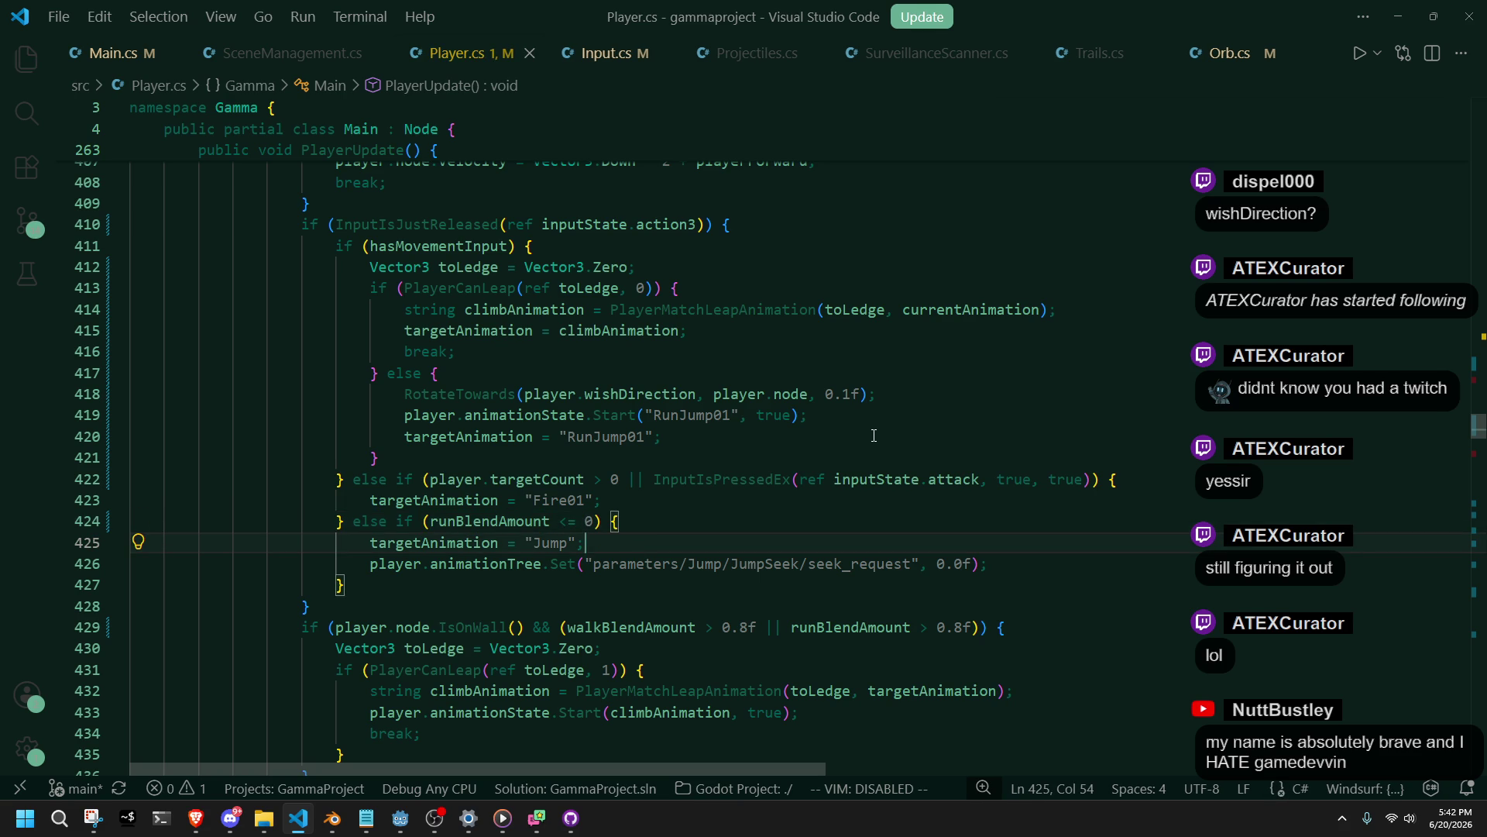
pyautogui.click(1185, 486)
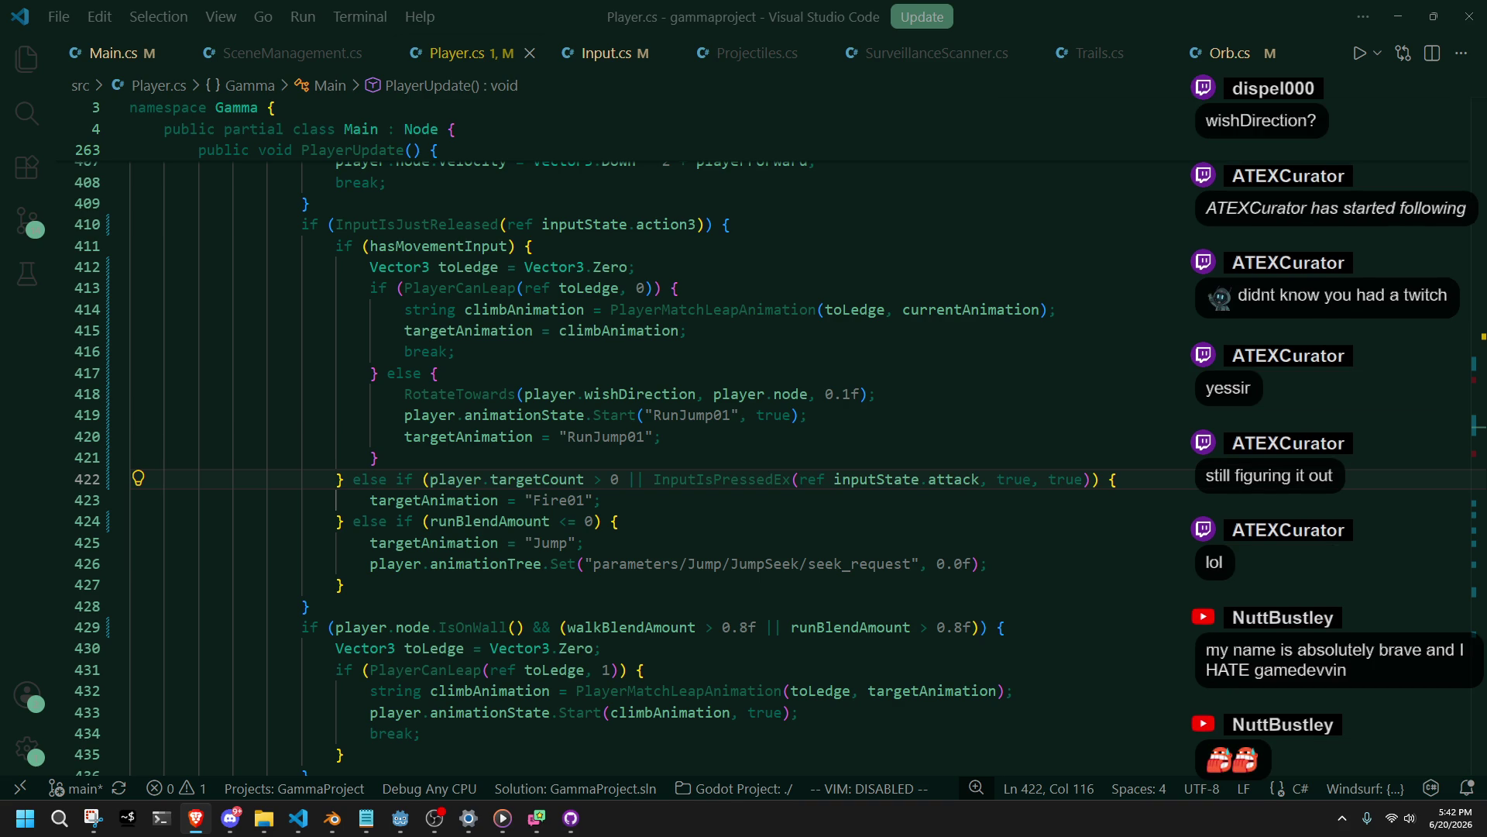
pyautogui.click(344, 585)
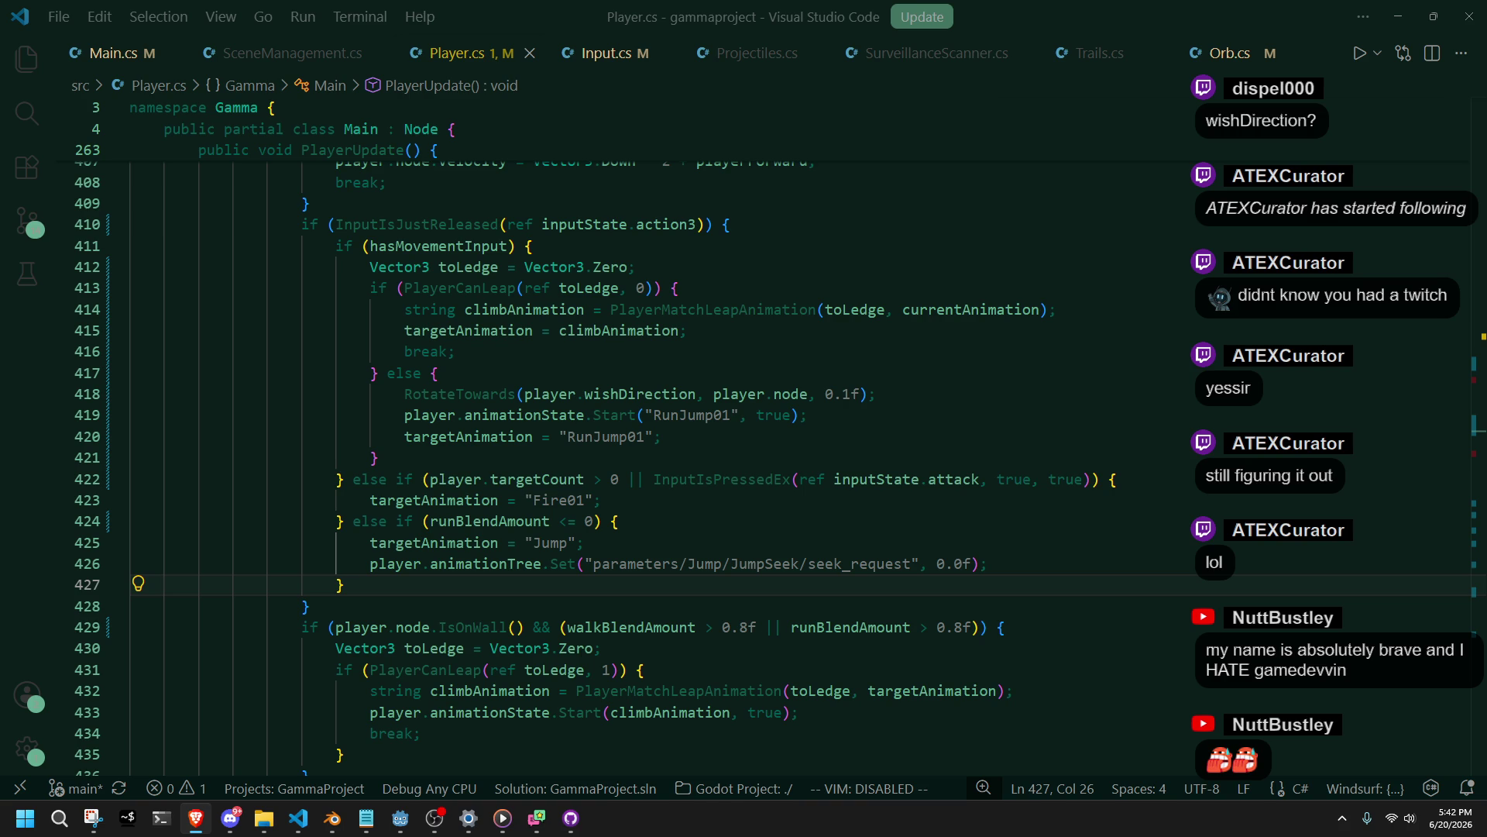
pyautogui.click(1007, 627)
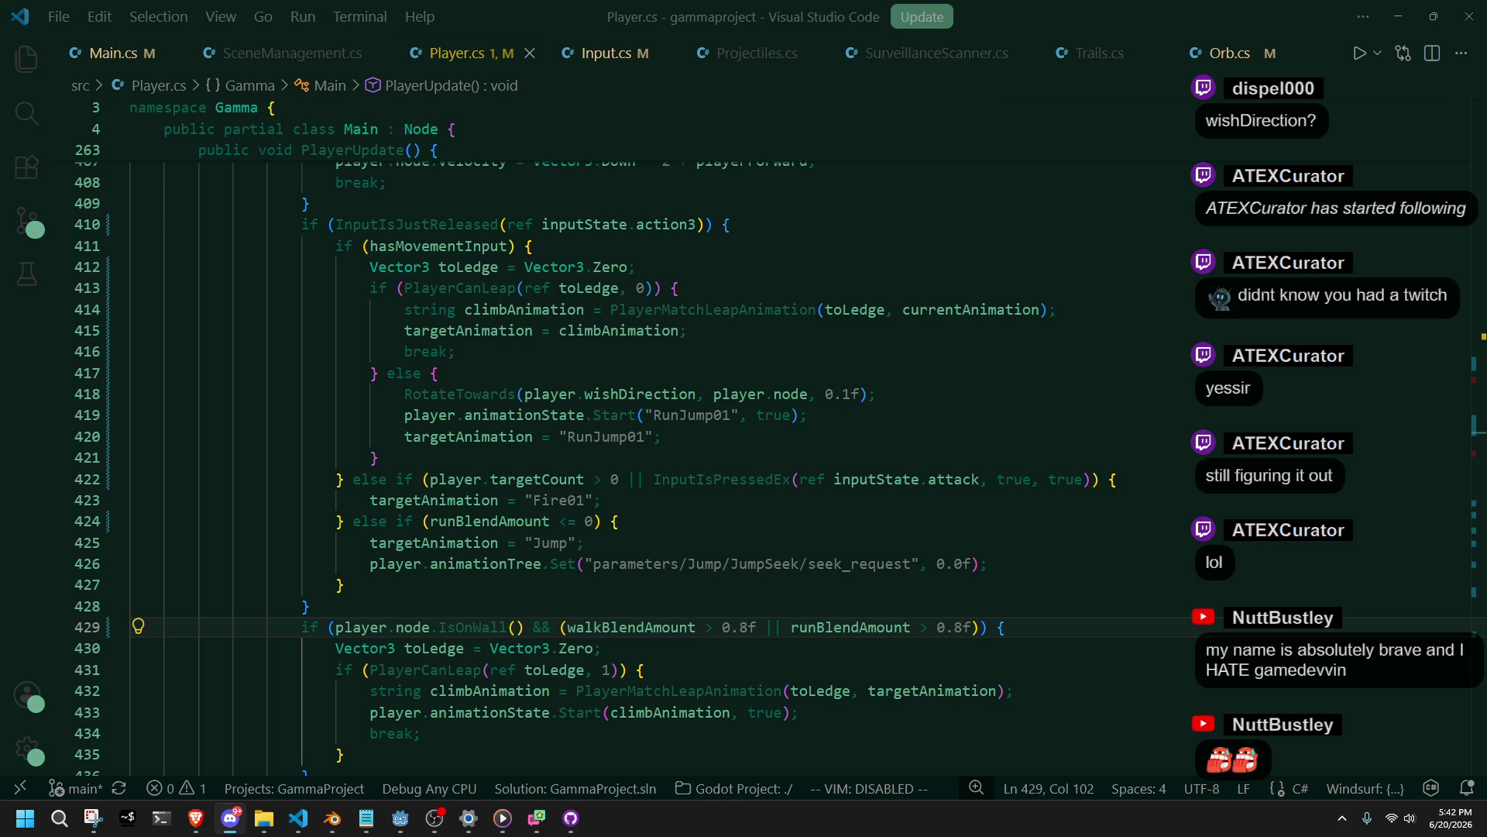
pyautogui.hotkey('alt', 'Tab')
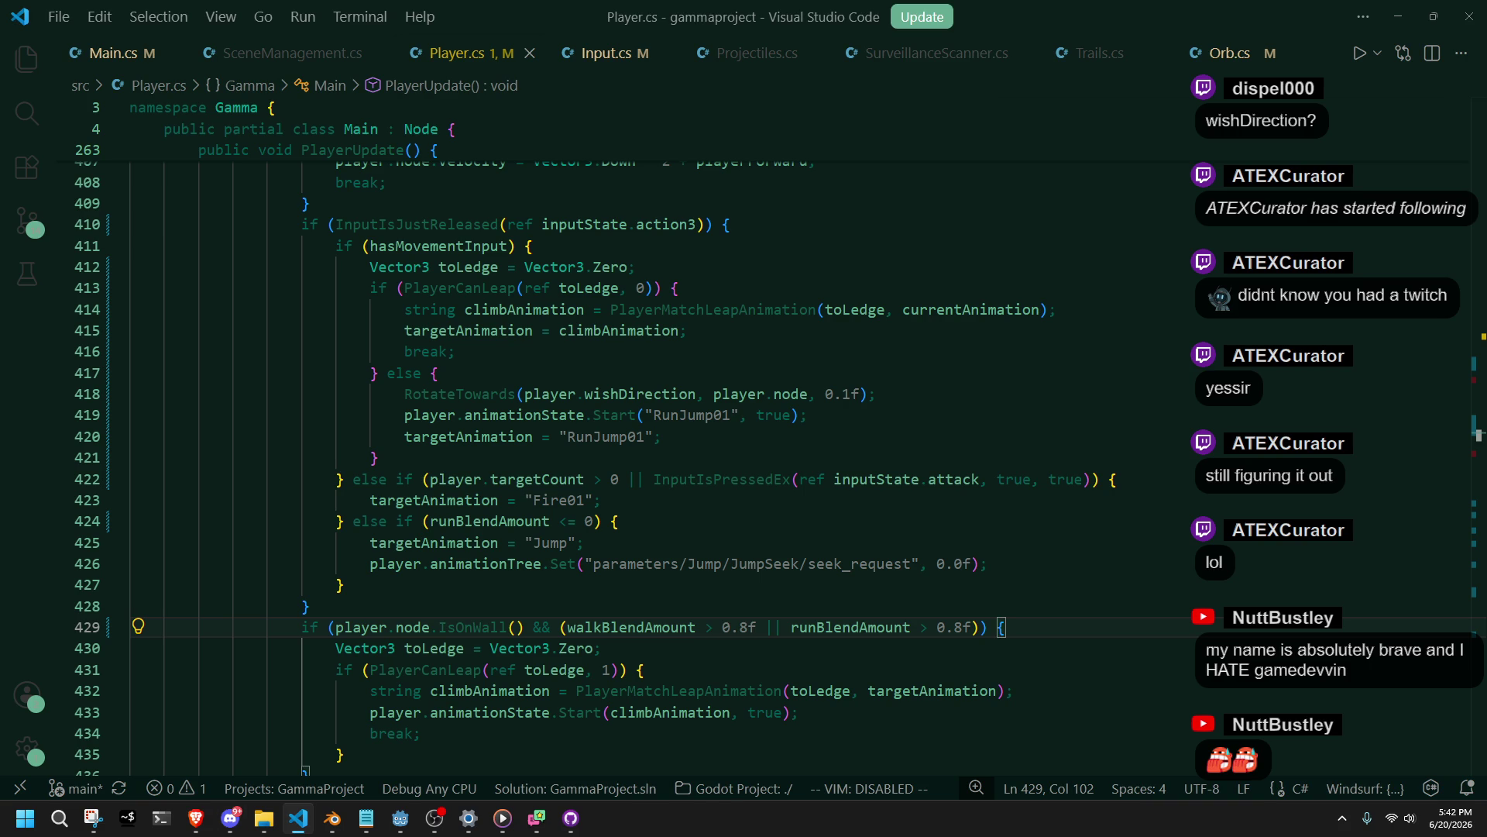
pyautogui.click(620, 647)
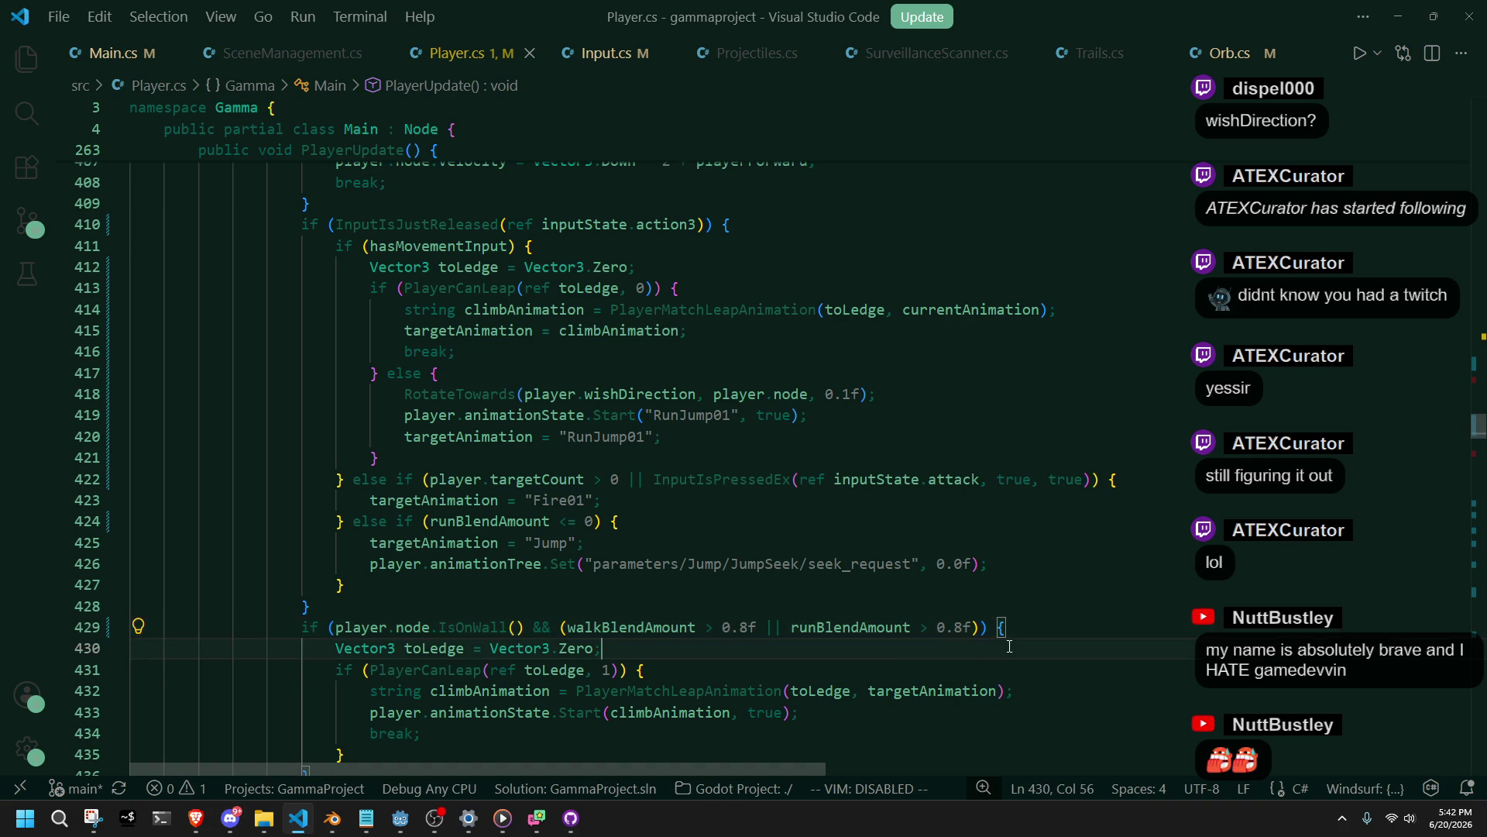
pyautogui.click(676, 563)
pyautogui.click(695, 581)
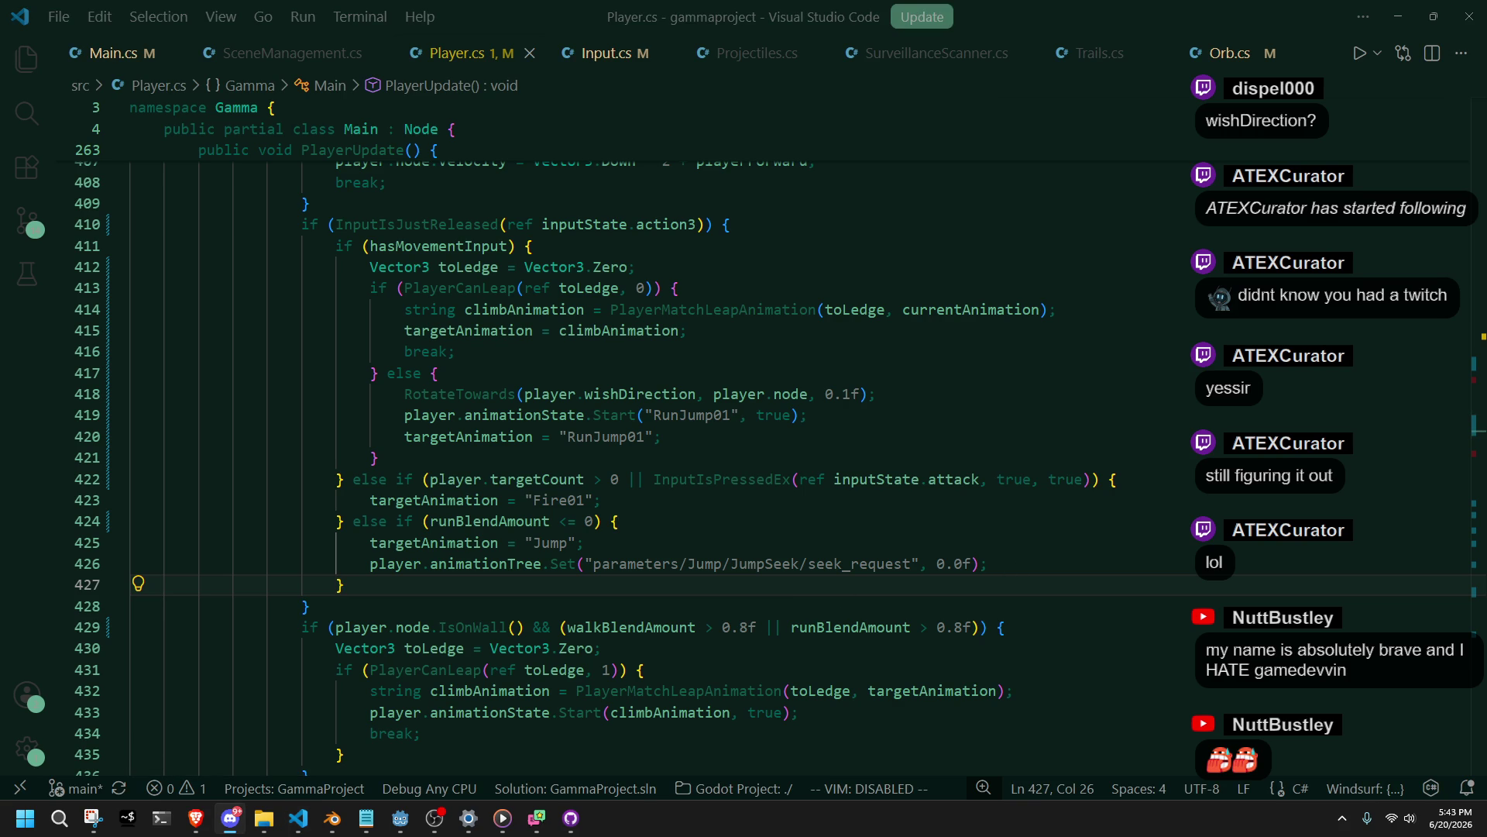
pyautogui.hotkey('alt', 'Tab')
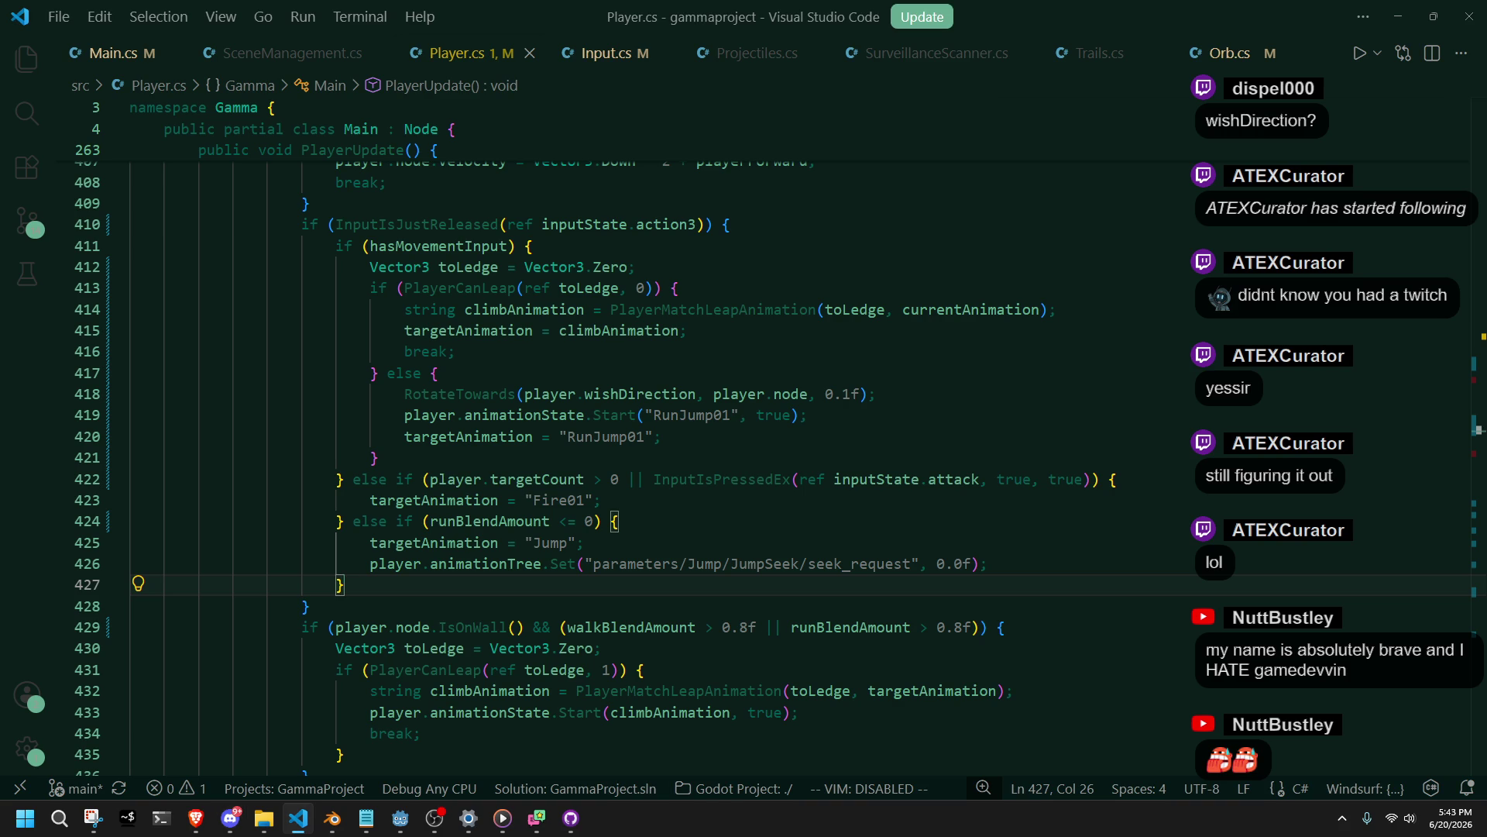
pyautogui.hotkey('alt', 'Tab')
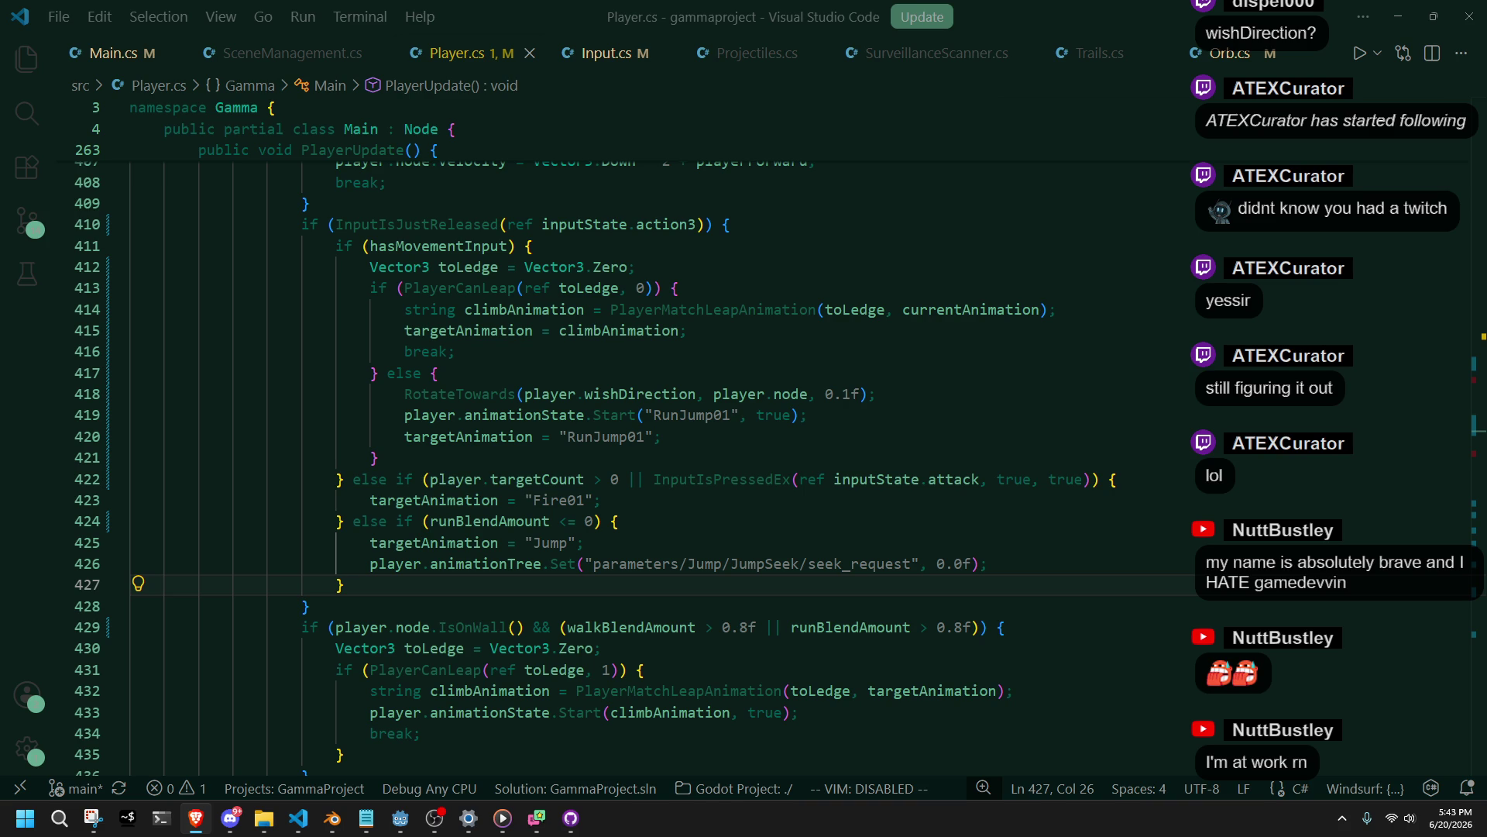
# Inspect the runBlendAmount checks on lines 424–429 of the Move case.
pyautogui.click(620, 628)
pyautogui.click(849, 634)
pyautogui.click(611, 603)
pyautogui.scroll(1, 611, 598)
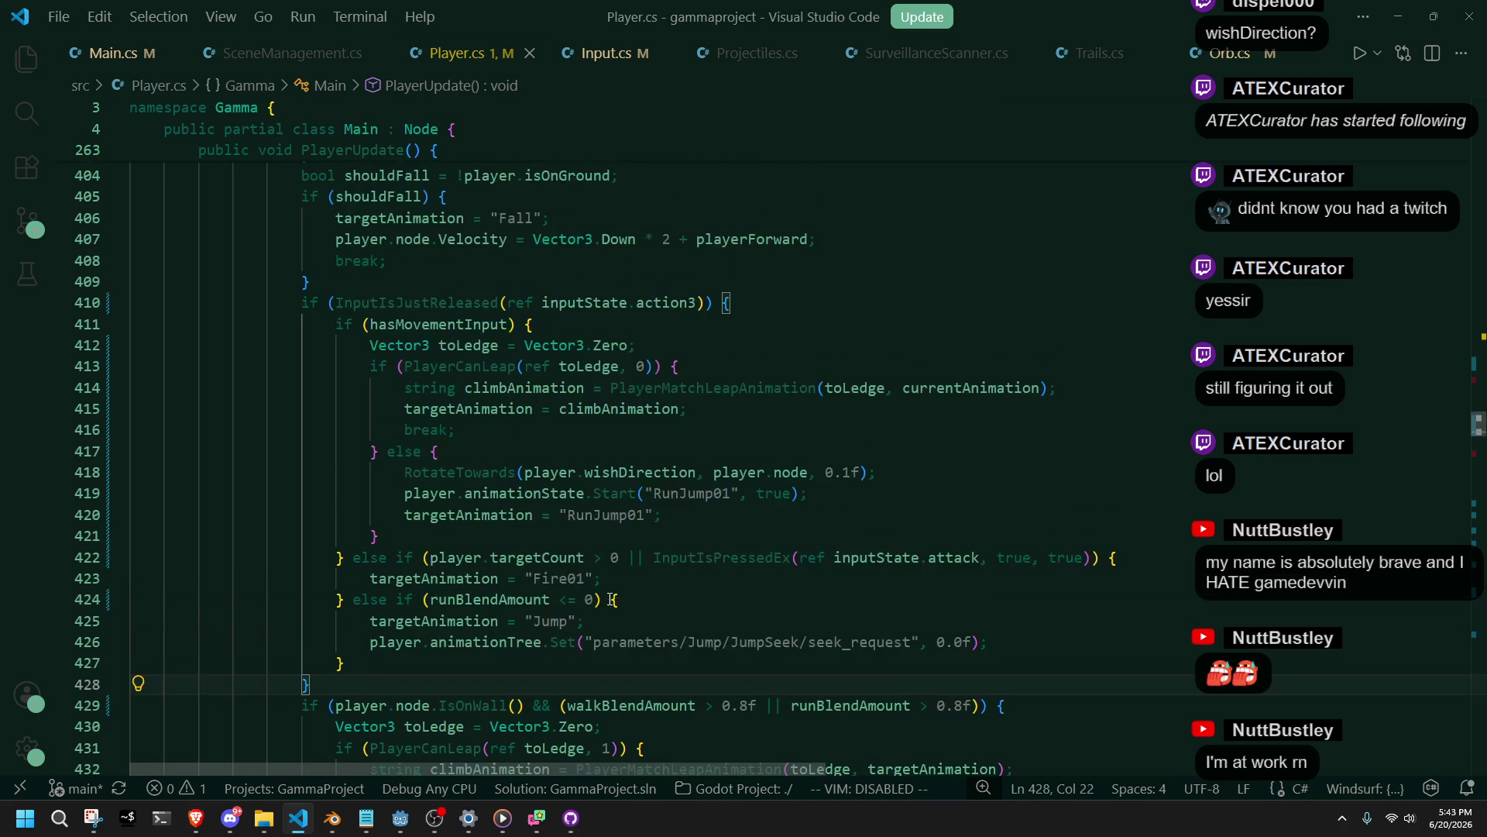
pyautogui.click(614, 600)
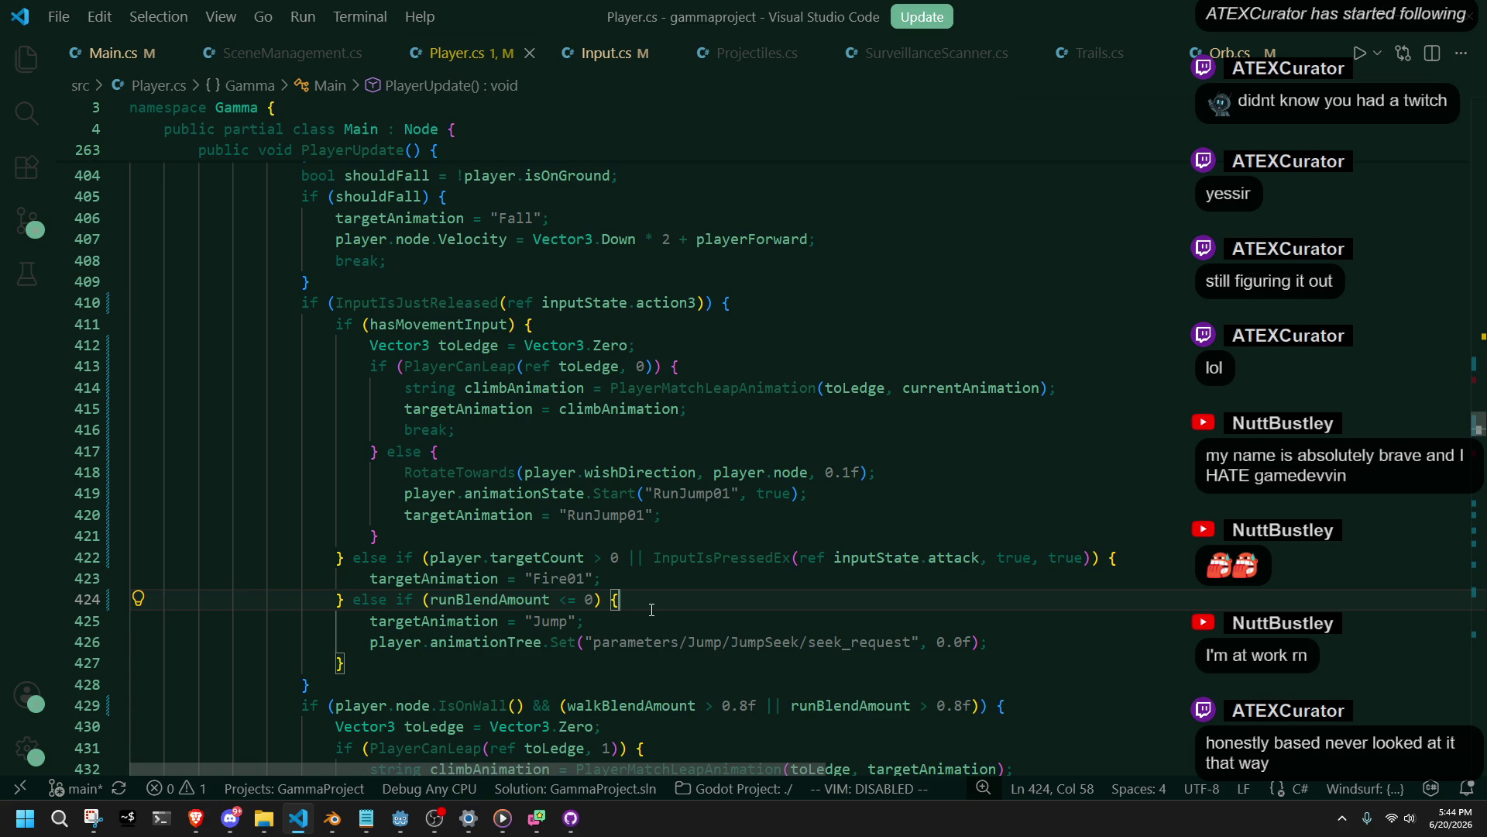
# Check the Jump branch on lines 422–427, then run the project from Godot.
pyautogui.click(653, 621)
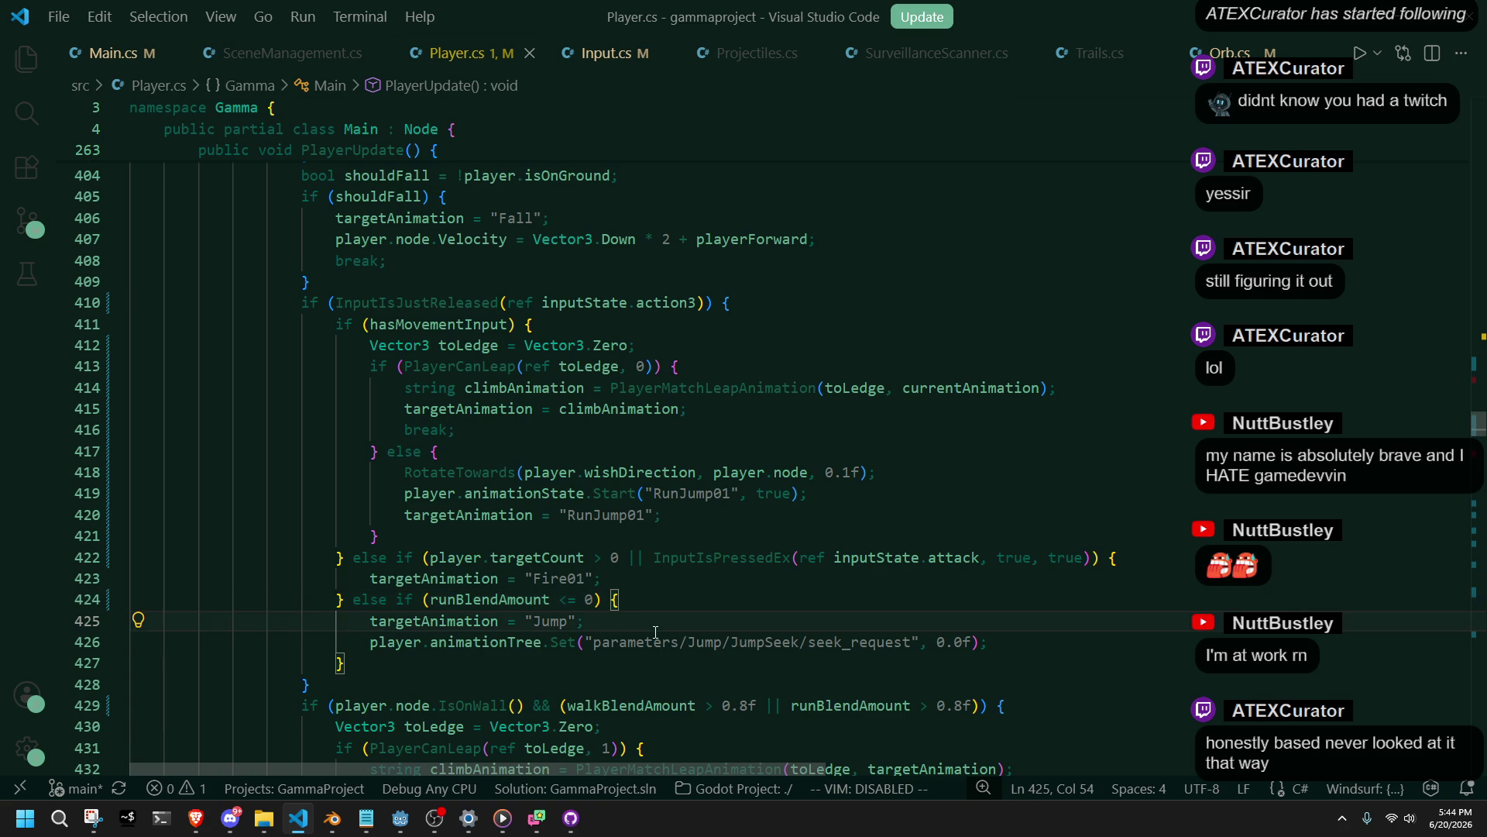
pyautogui.click(630, 664)
pyautogui.click(649, 625)
pyautogui.press('Down')
pyautogui.press('Up')
pyautogui.click(821, 560)
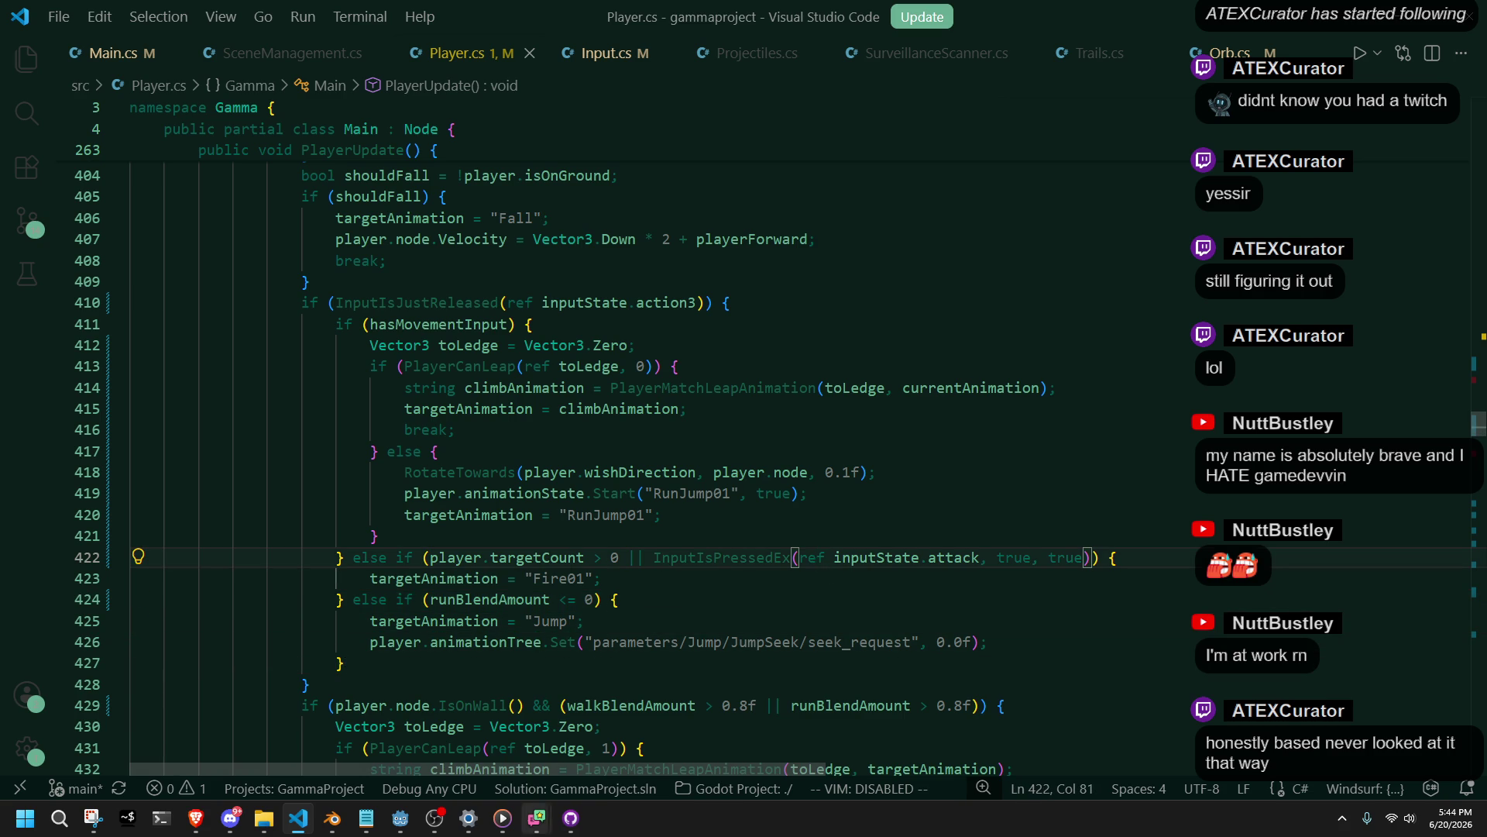
pyautogui.click(400, 818)
pyautogui.click(1374, 31)
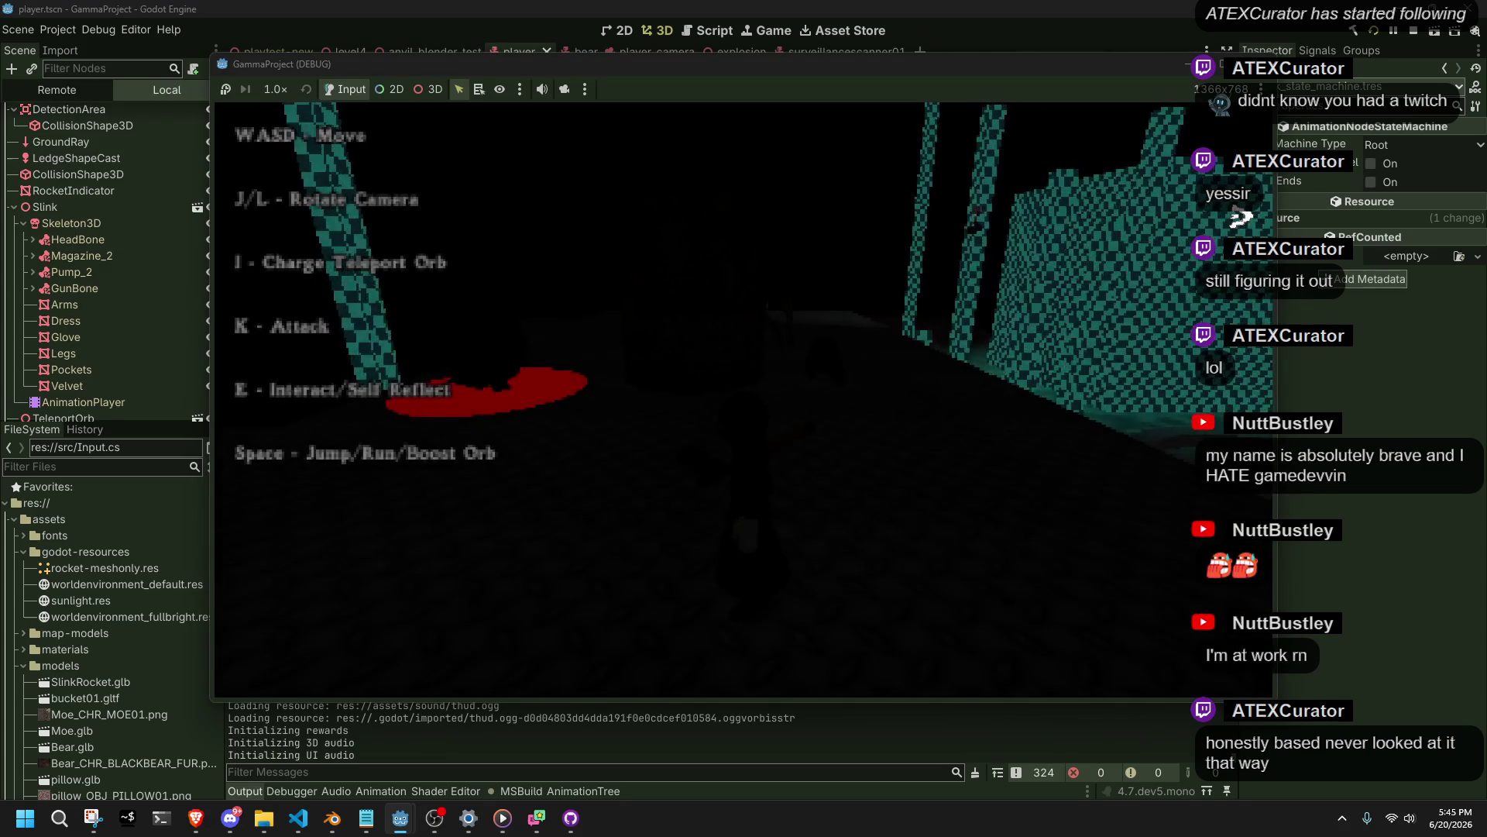
# Run the character across the courtyard, jump toward the steps, and rotate the camera with J/L.
pyautogui.press('w')
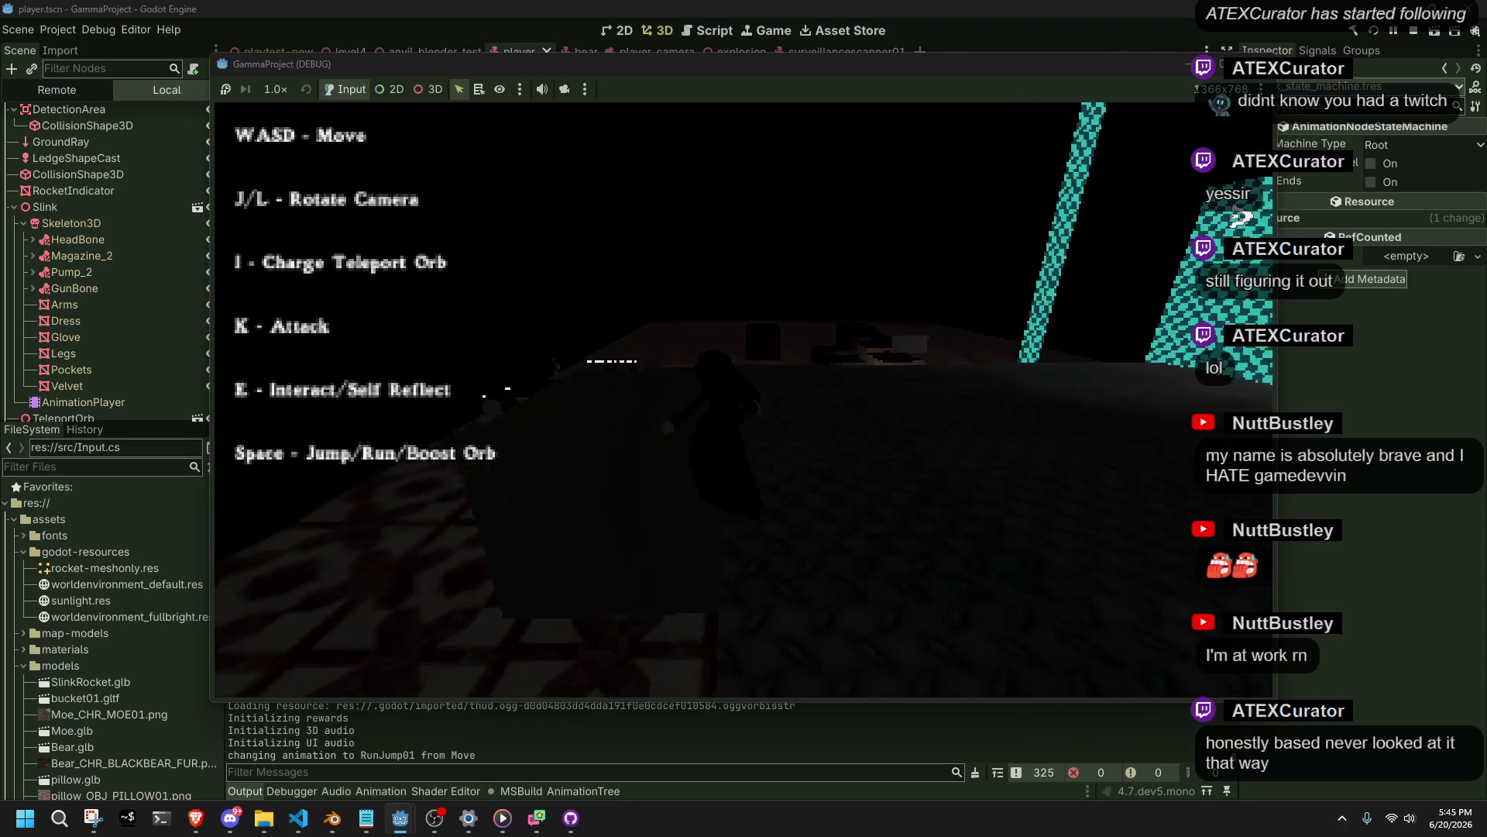
pyautogui.press('space')
pyautogui.press('w')
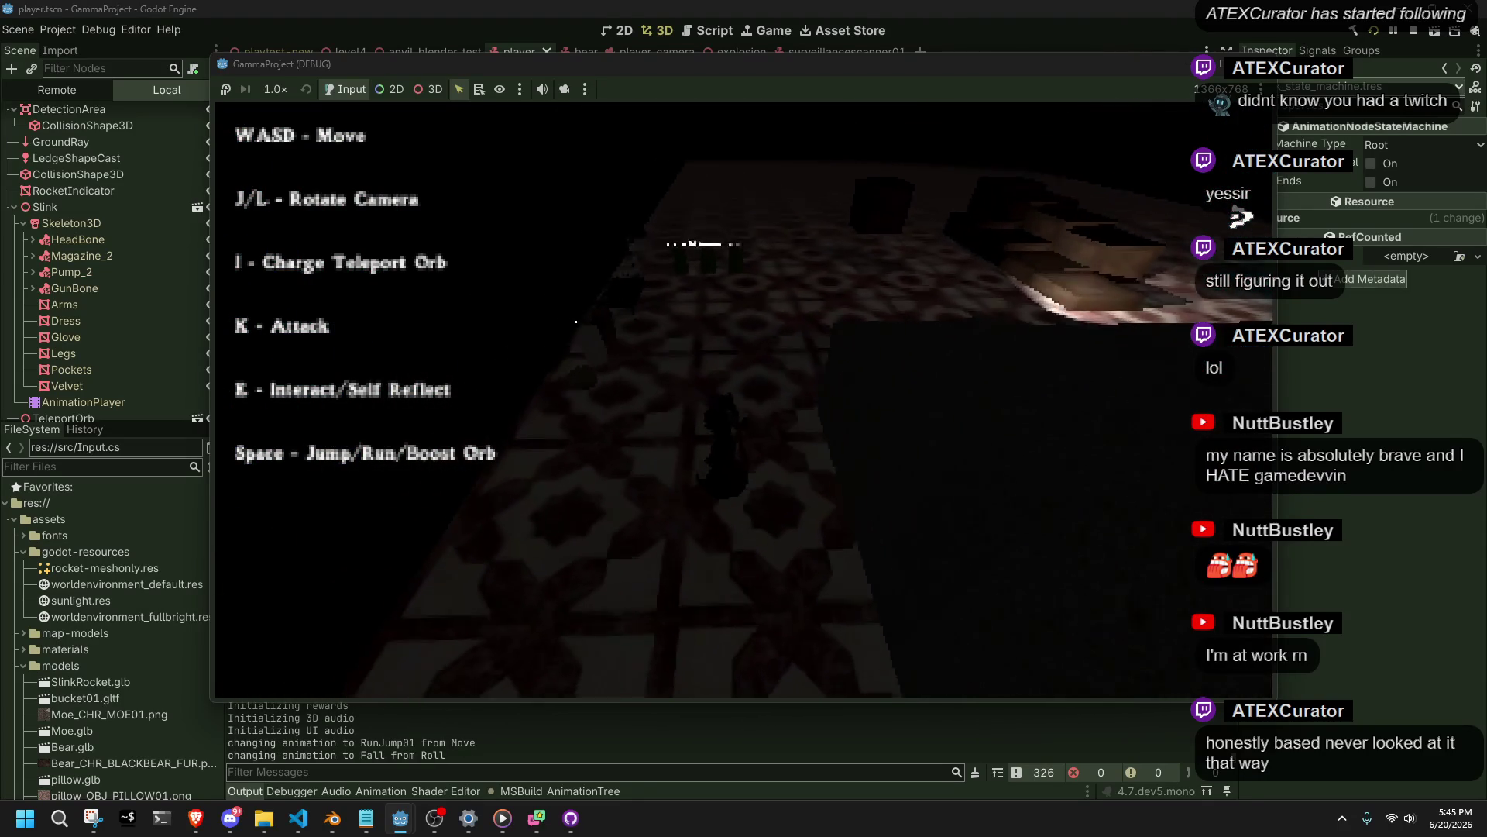
pyautogui.press('w')
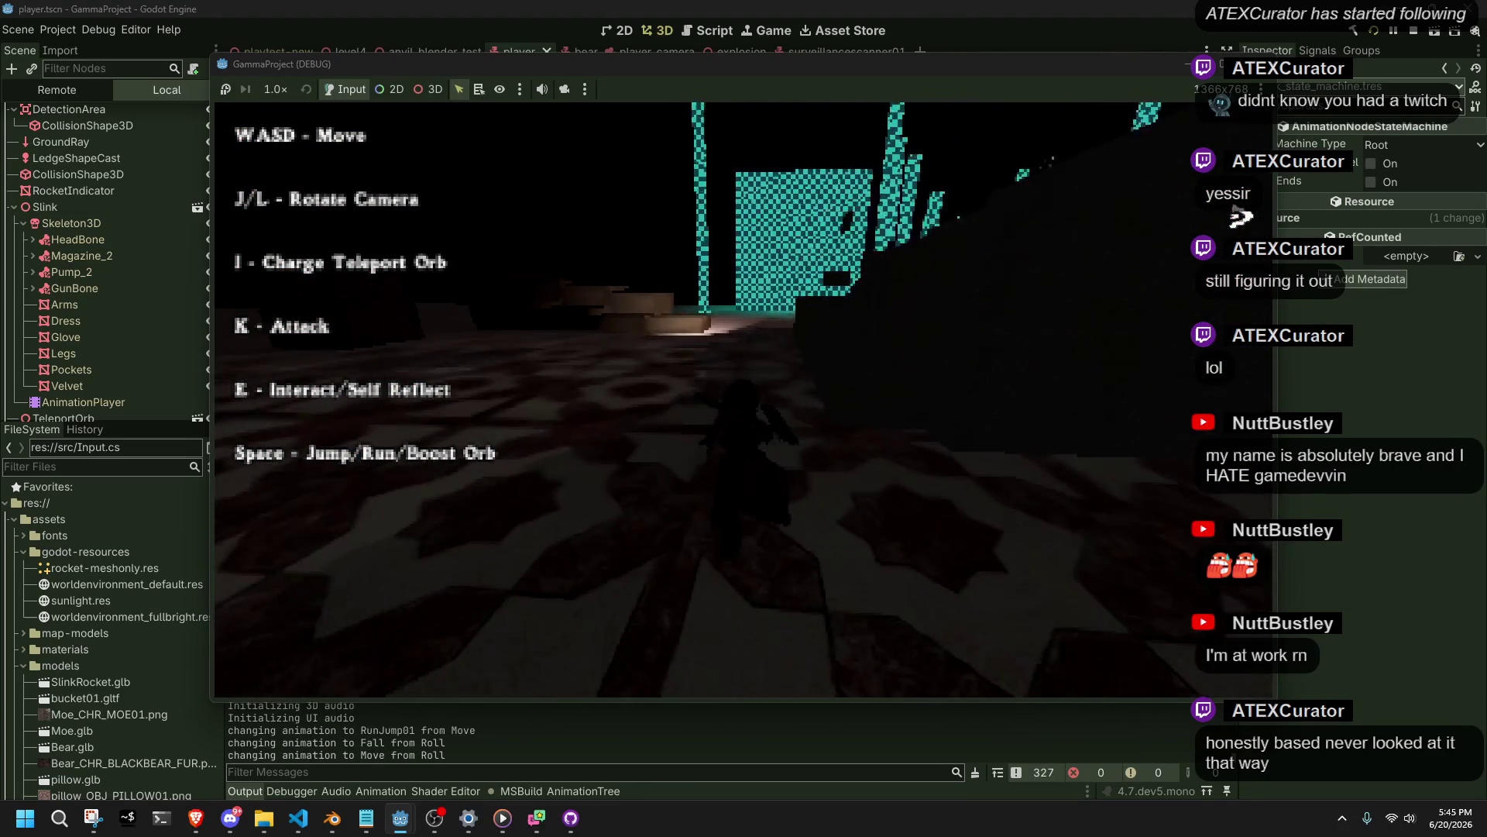
pyautogui.press('l')
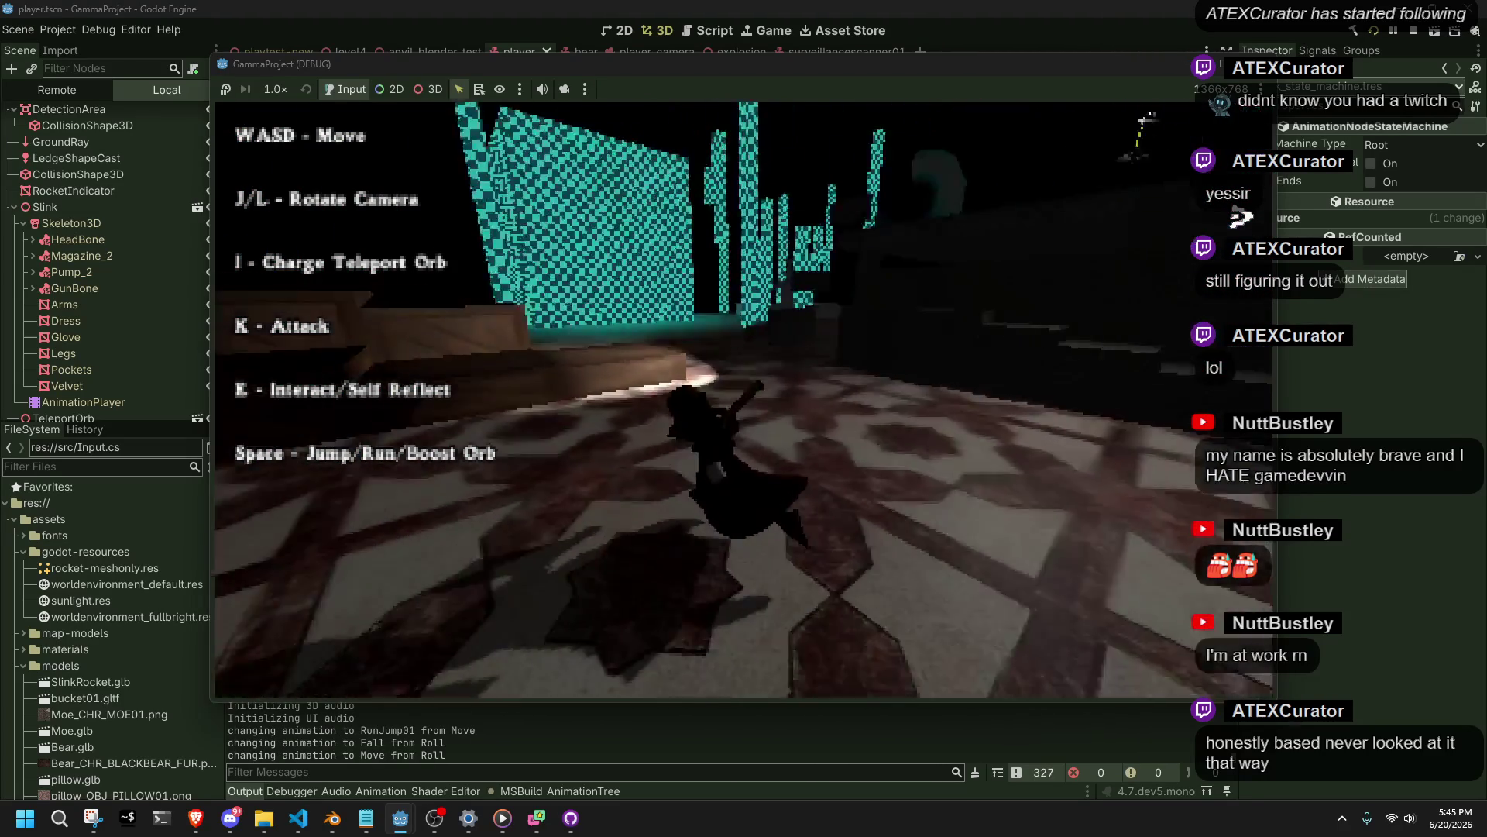
pyautogui.press('l')
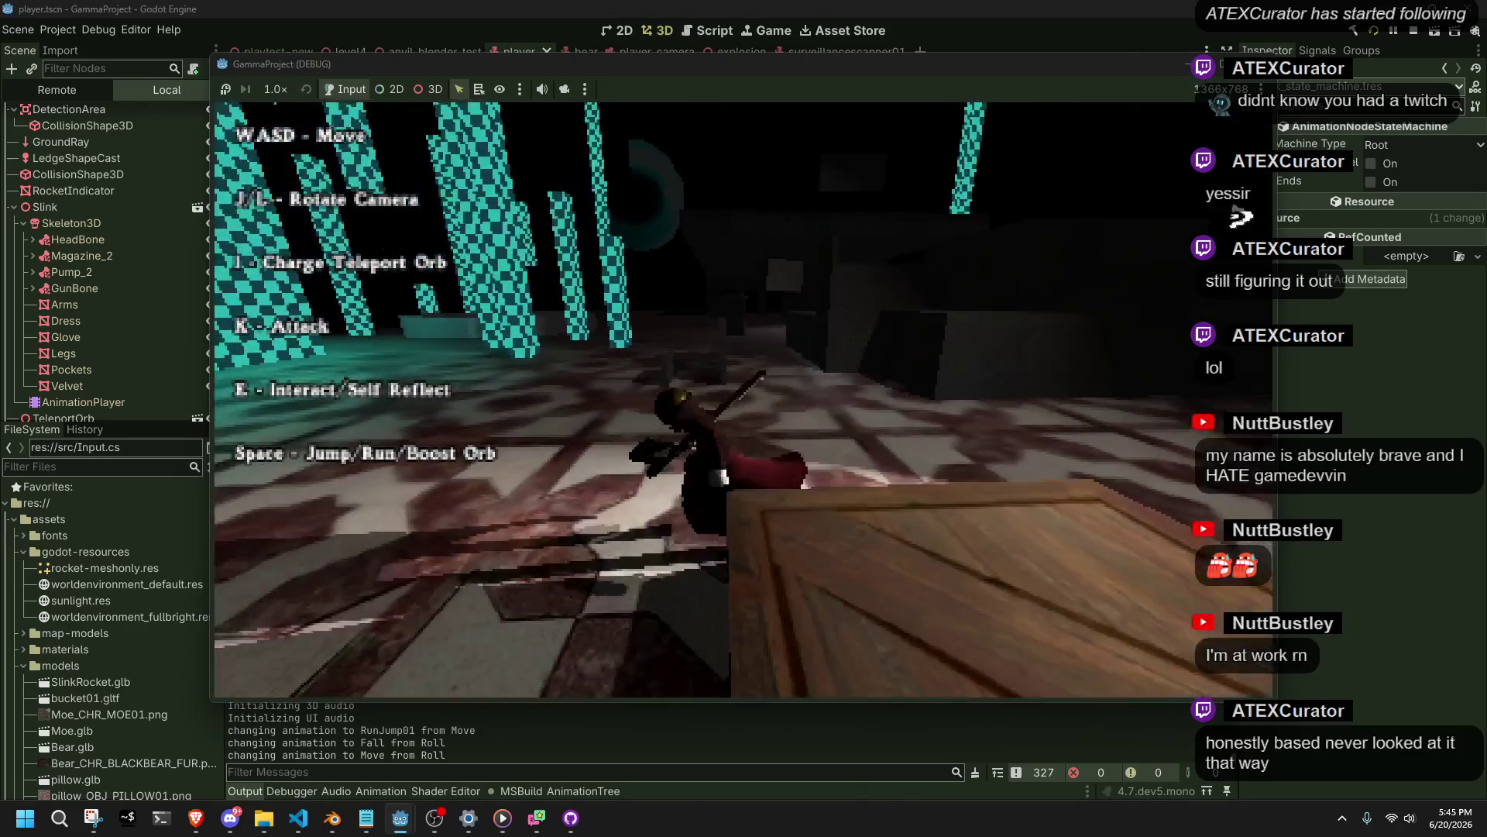
pyautogui.press('j')
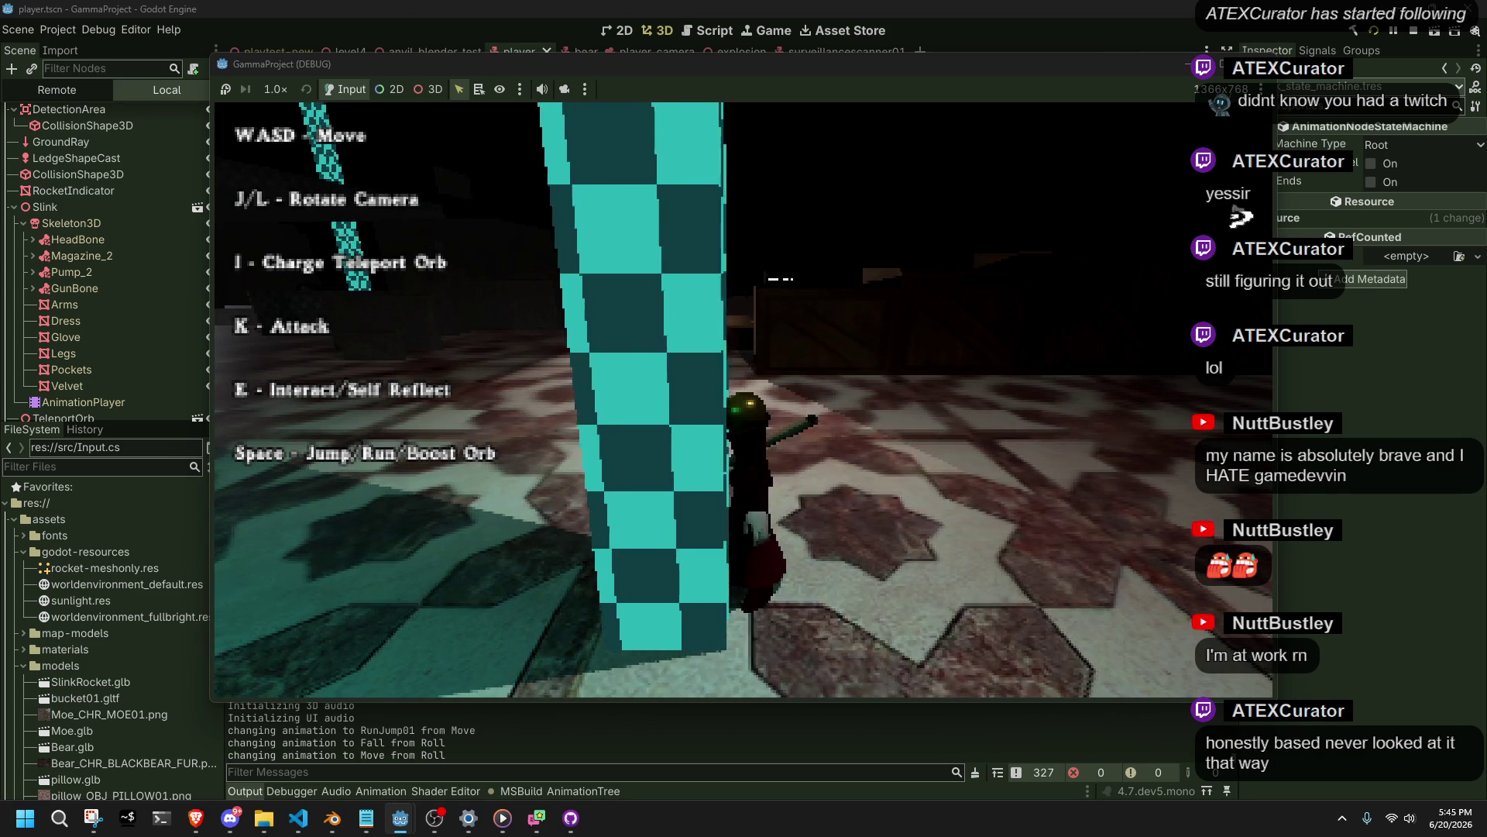
# Fire the teleport orb with I, turn the camera around, and recall the orb.
pyautogui.press('j')
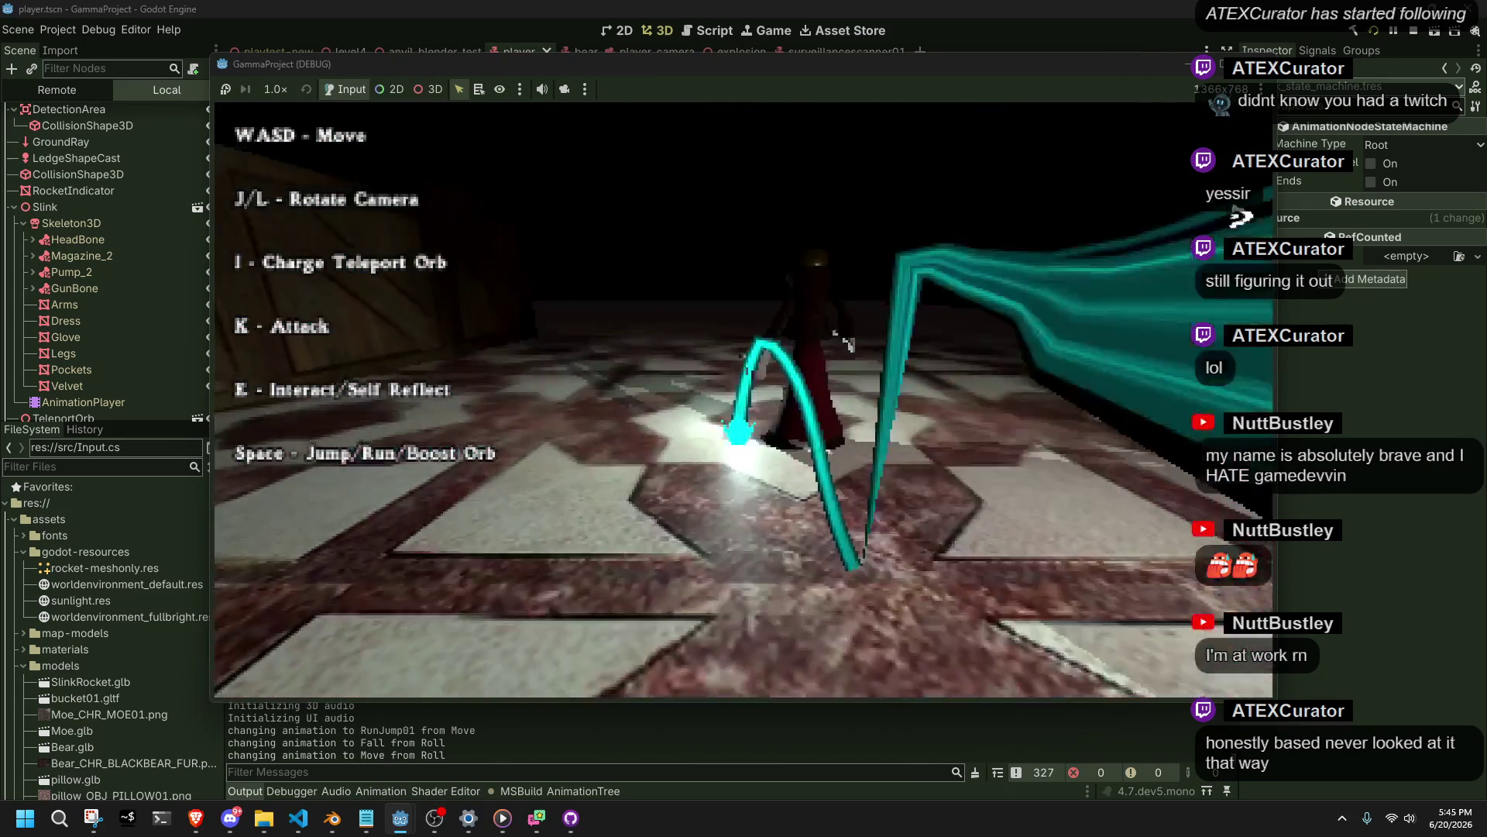
pyautogui.press('i')
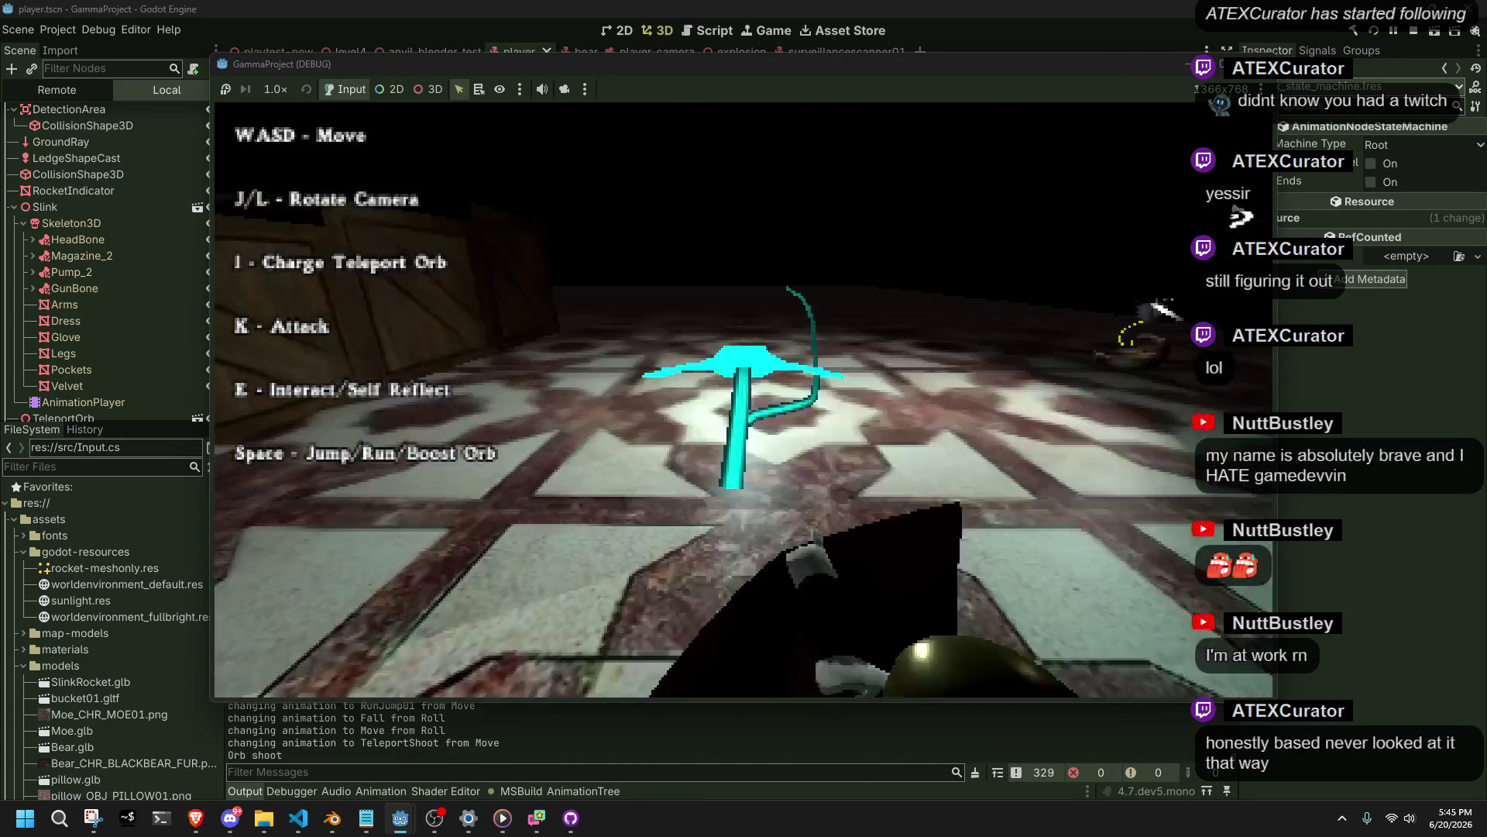
pyautogui.press('j')
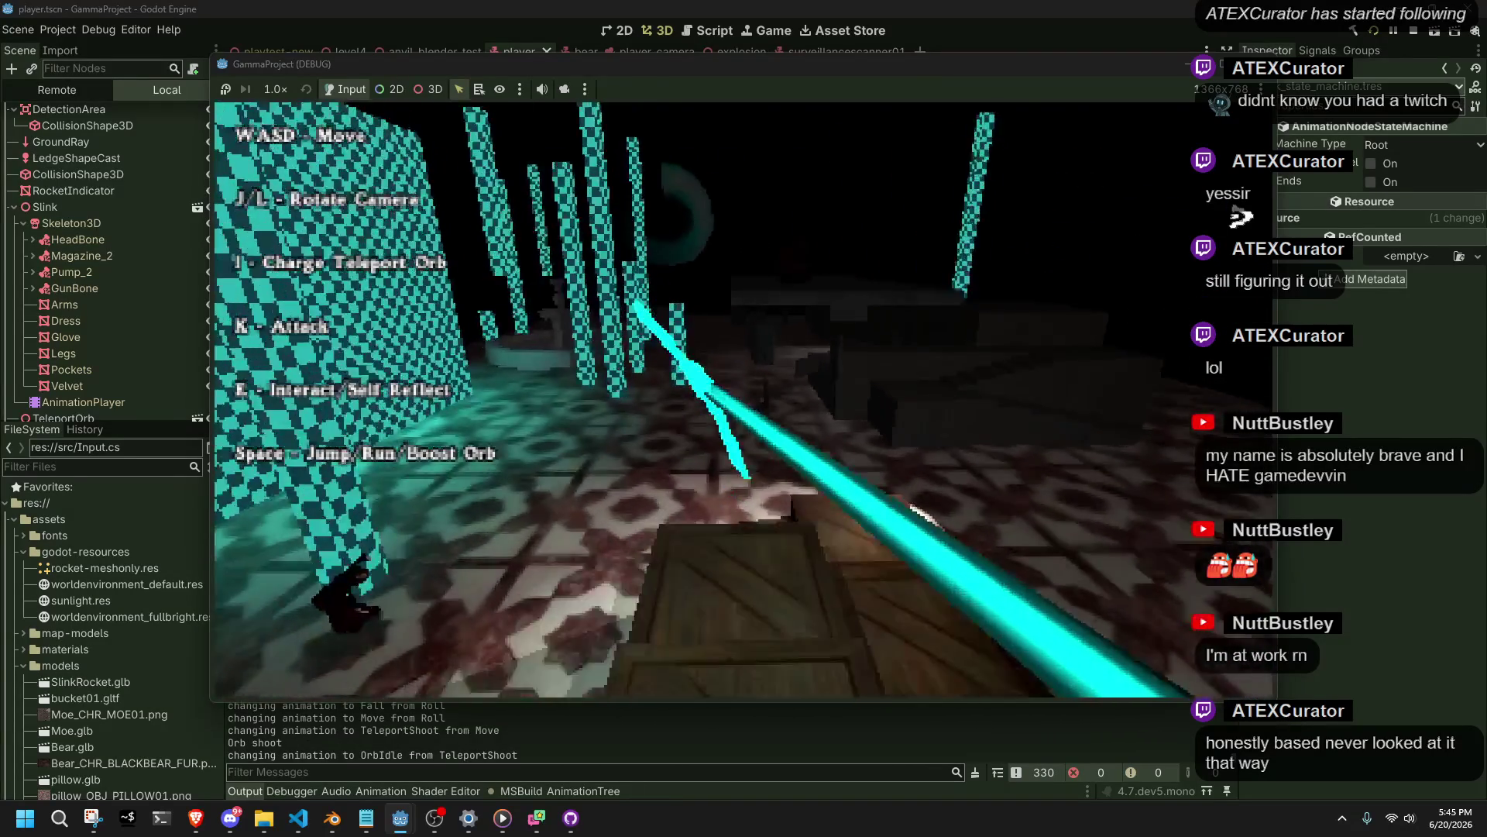
pyautogui.press('w')
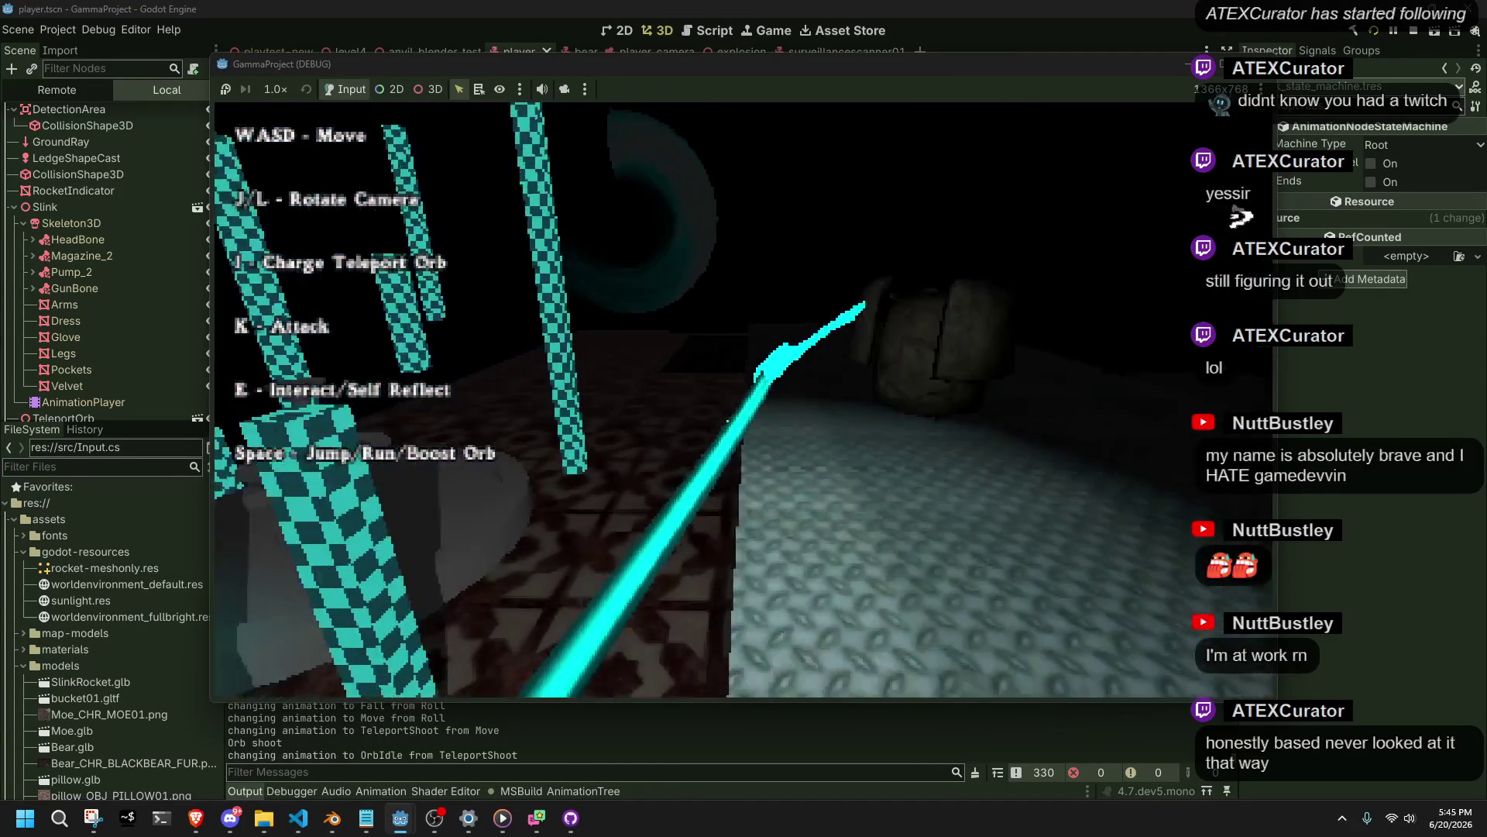
pyautogui.press('w')
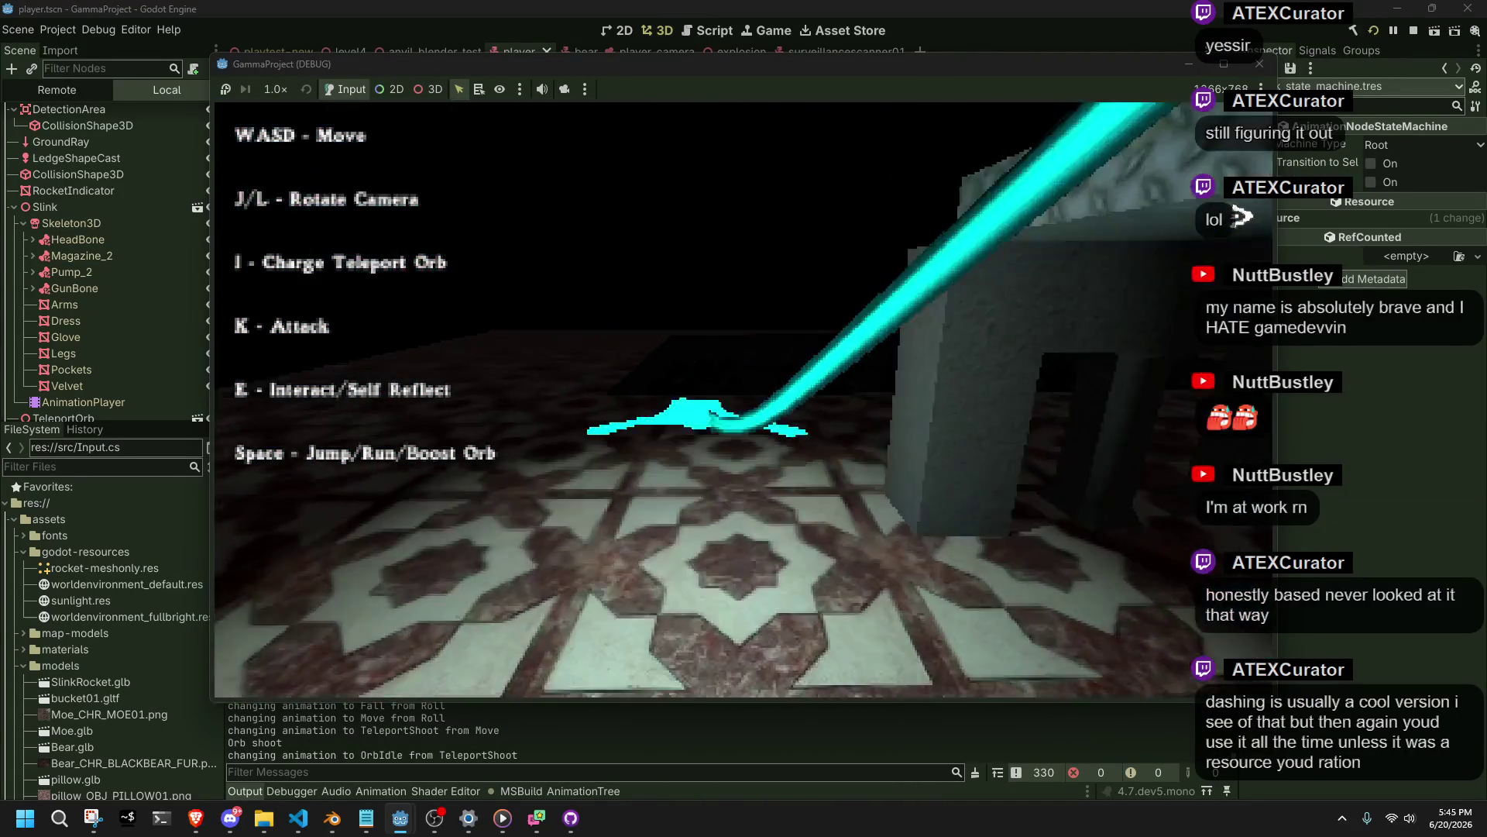
pyautogui.press('j')
pyautogui.press('w')
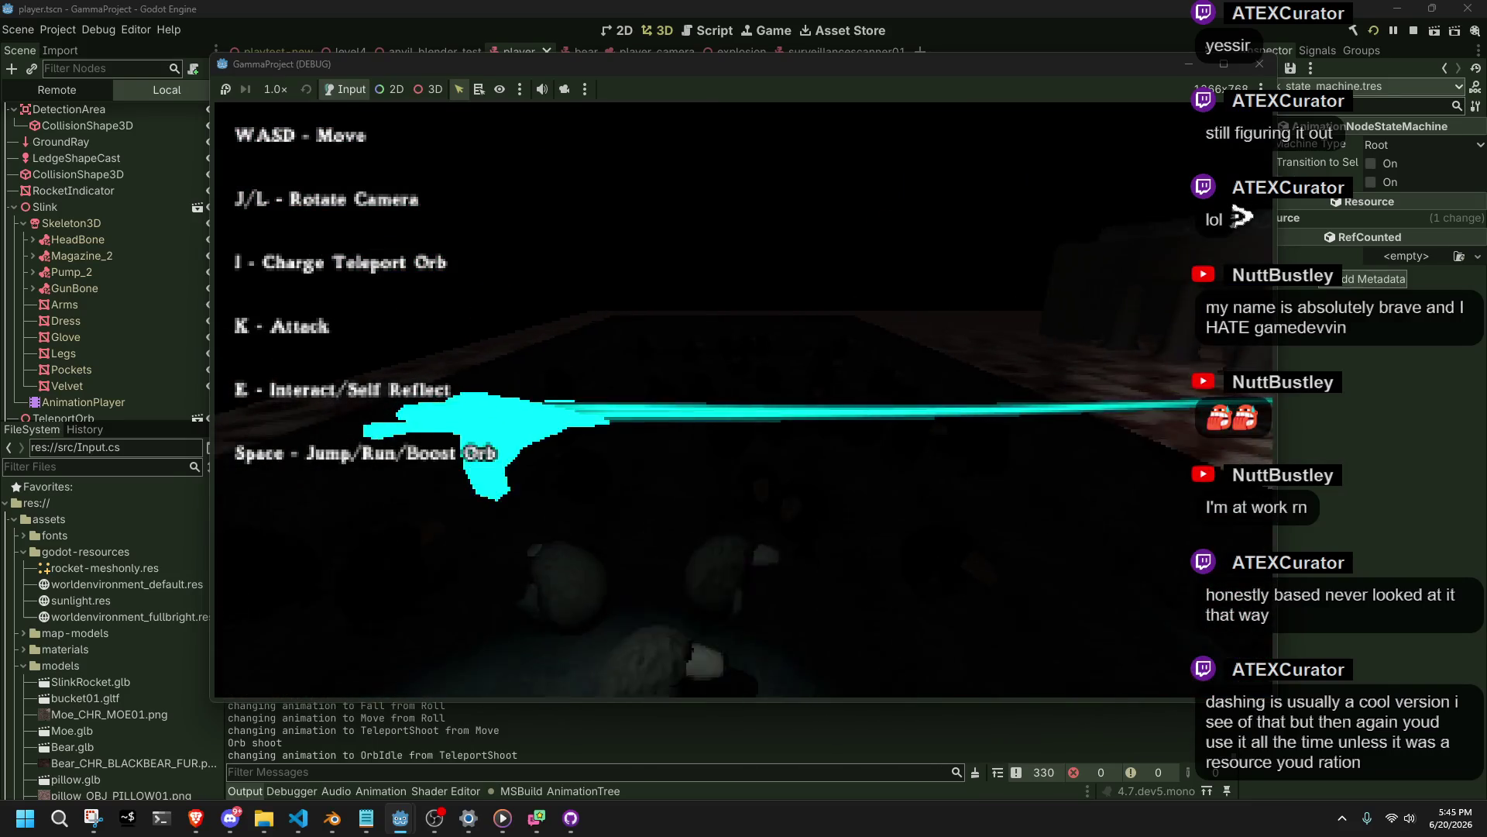
# Walk the character up to the fountain, back away from the pillar, and swing the axe with K.
pyautogui.press('w')
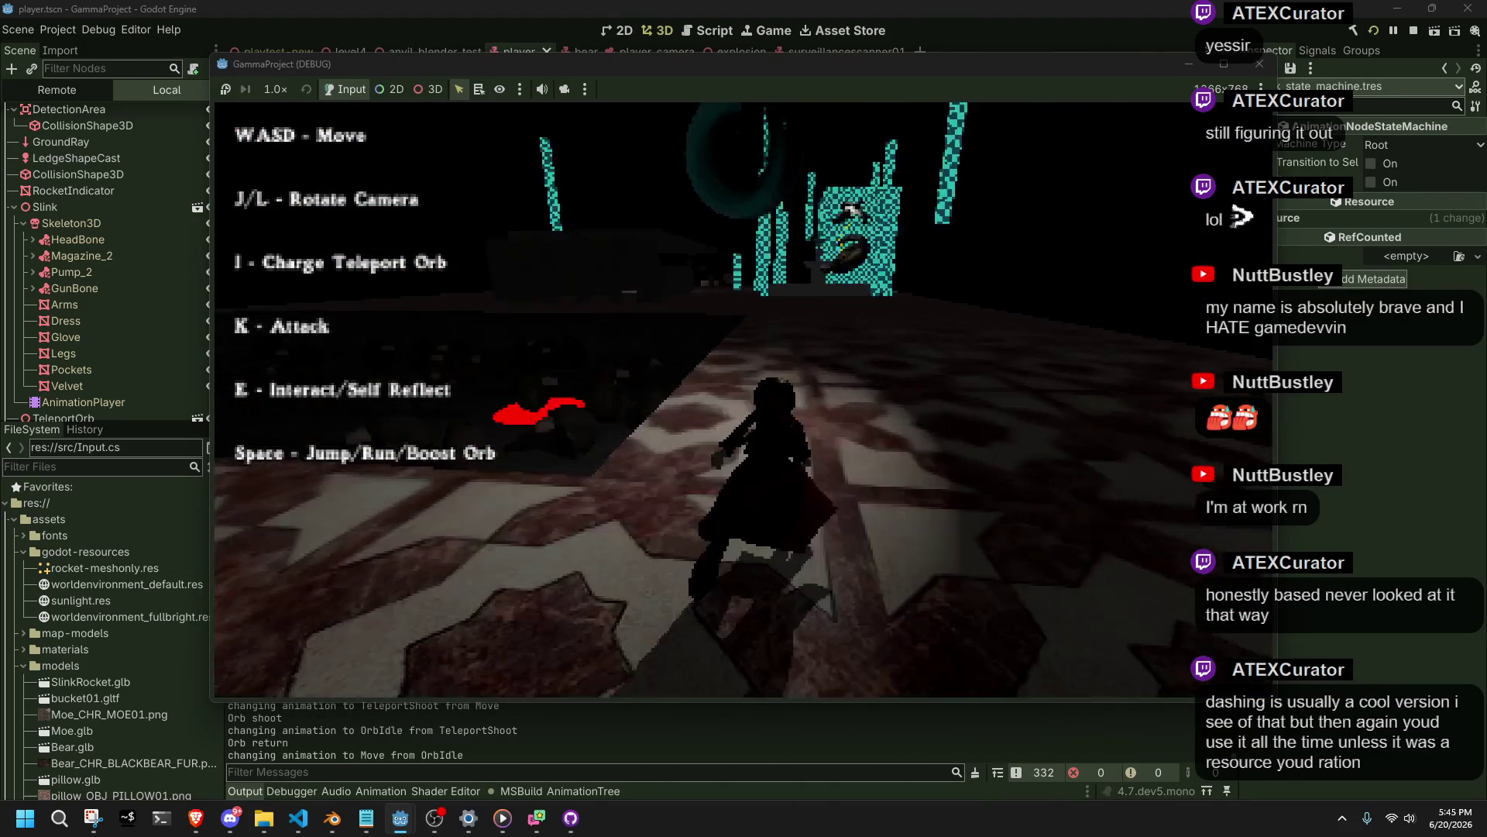
pyautogui.press('w')
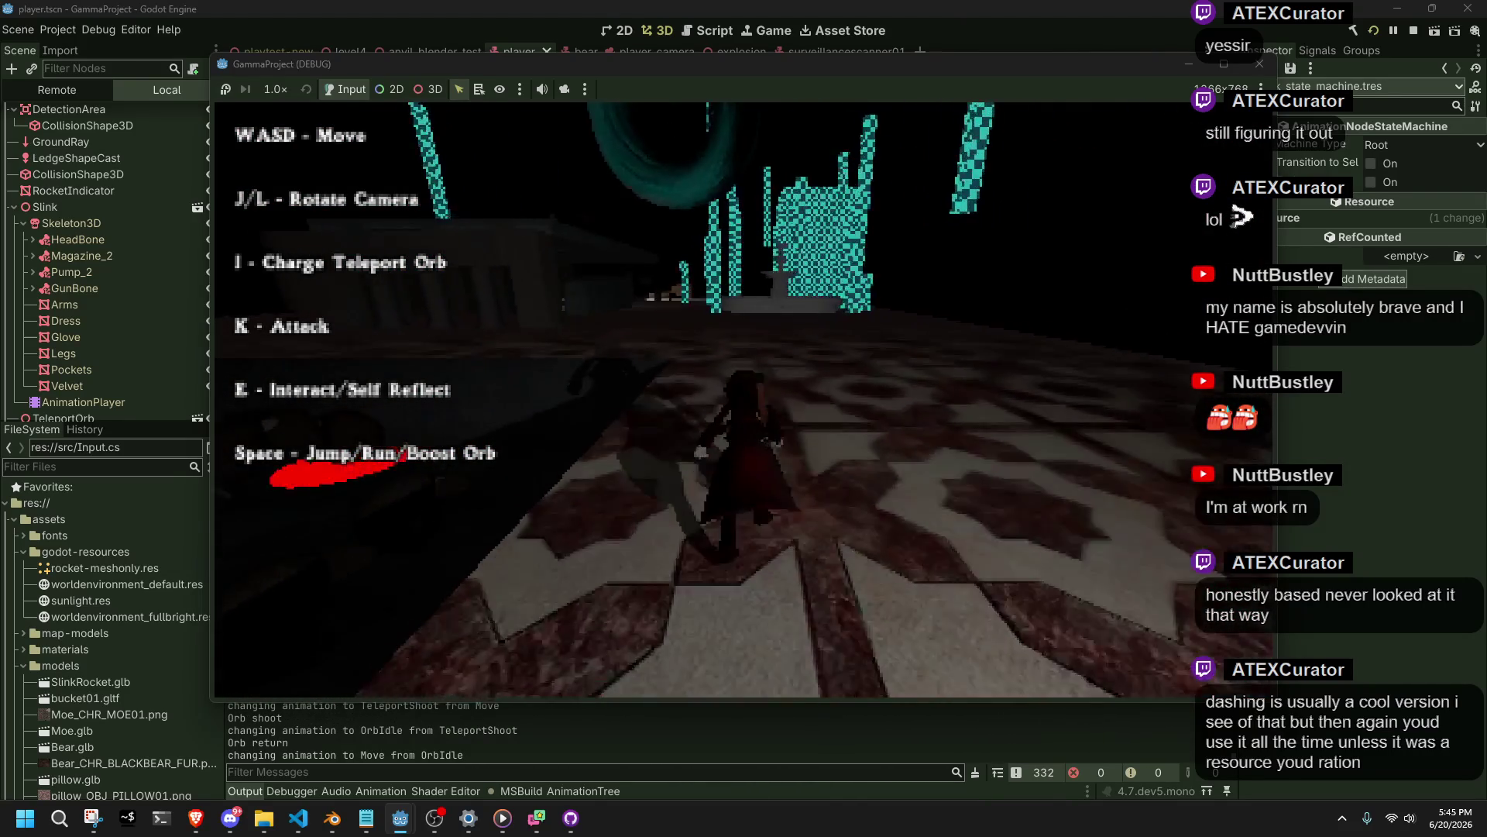
pyautogui.press('w')
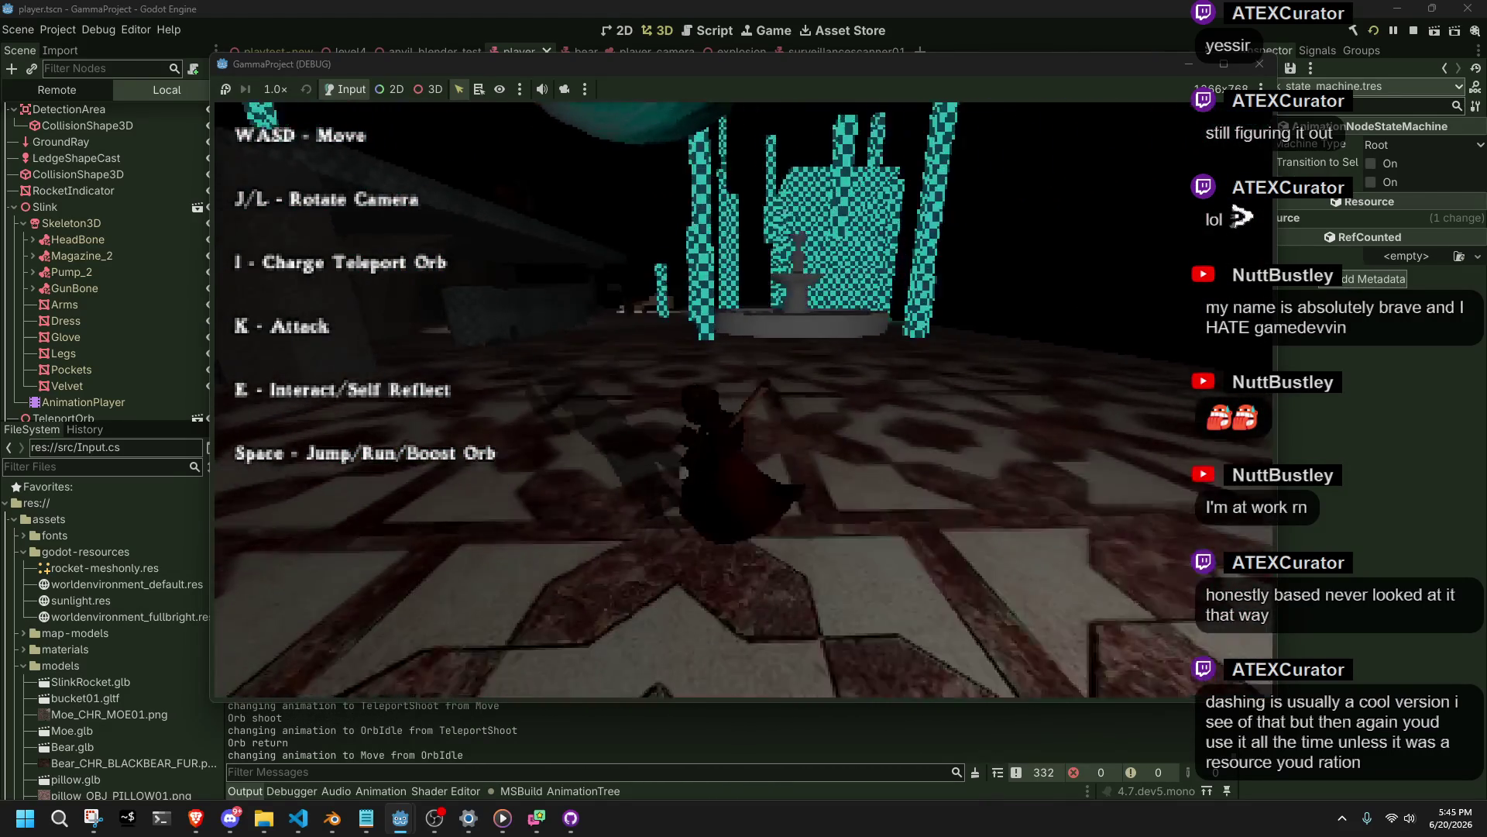
pyautogui.press('w')
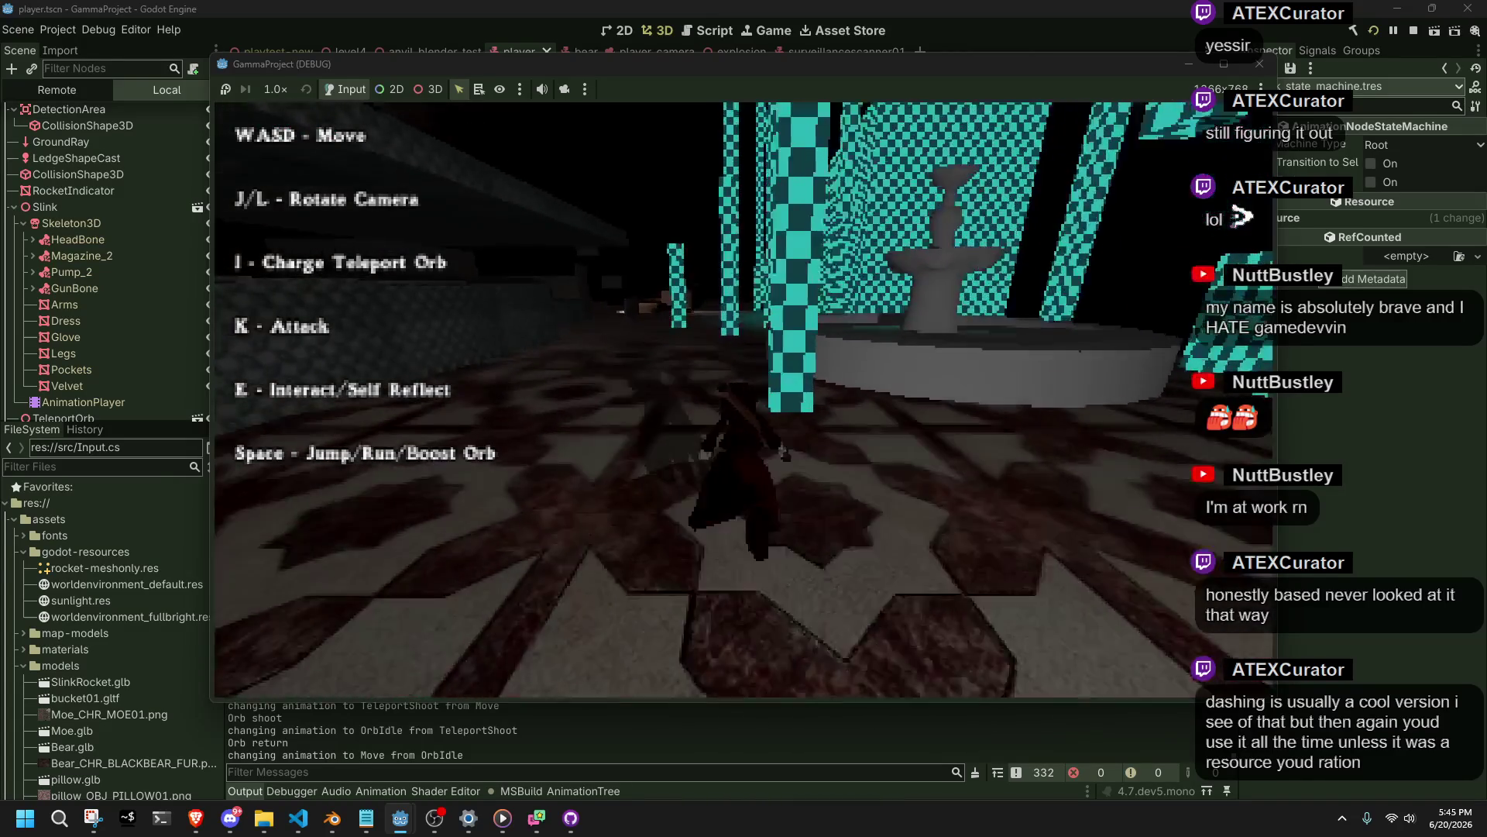
pyautogui.press('j')
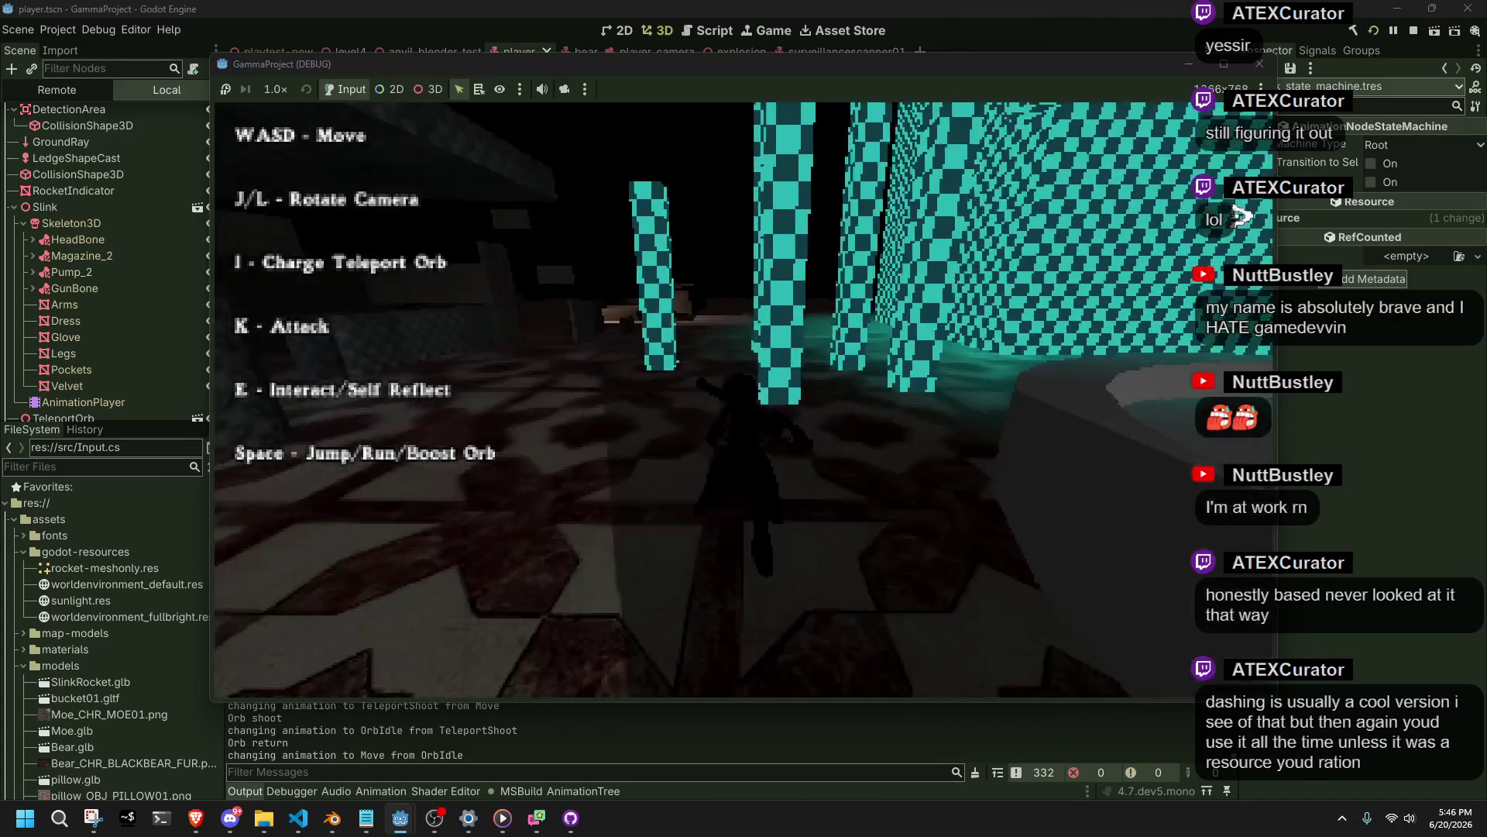
pyautogui.press('s')
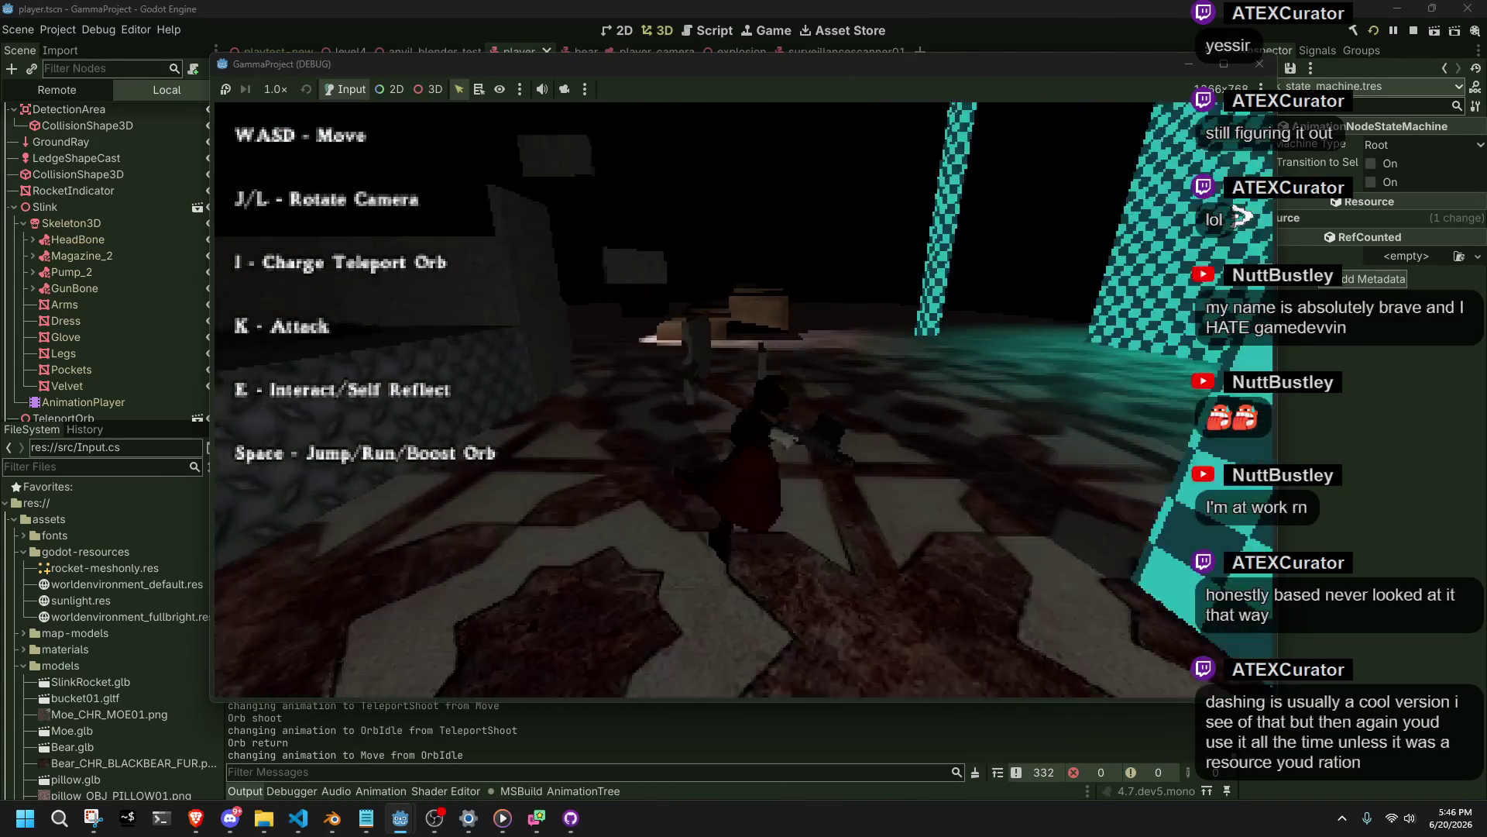
pyautogui.press('k')
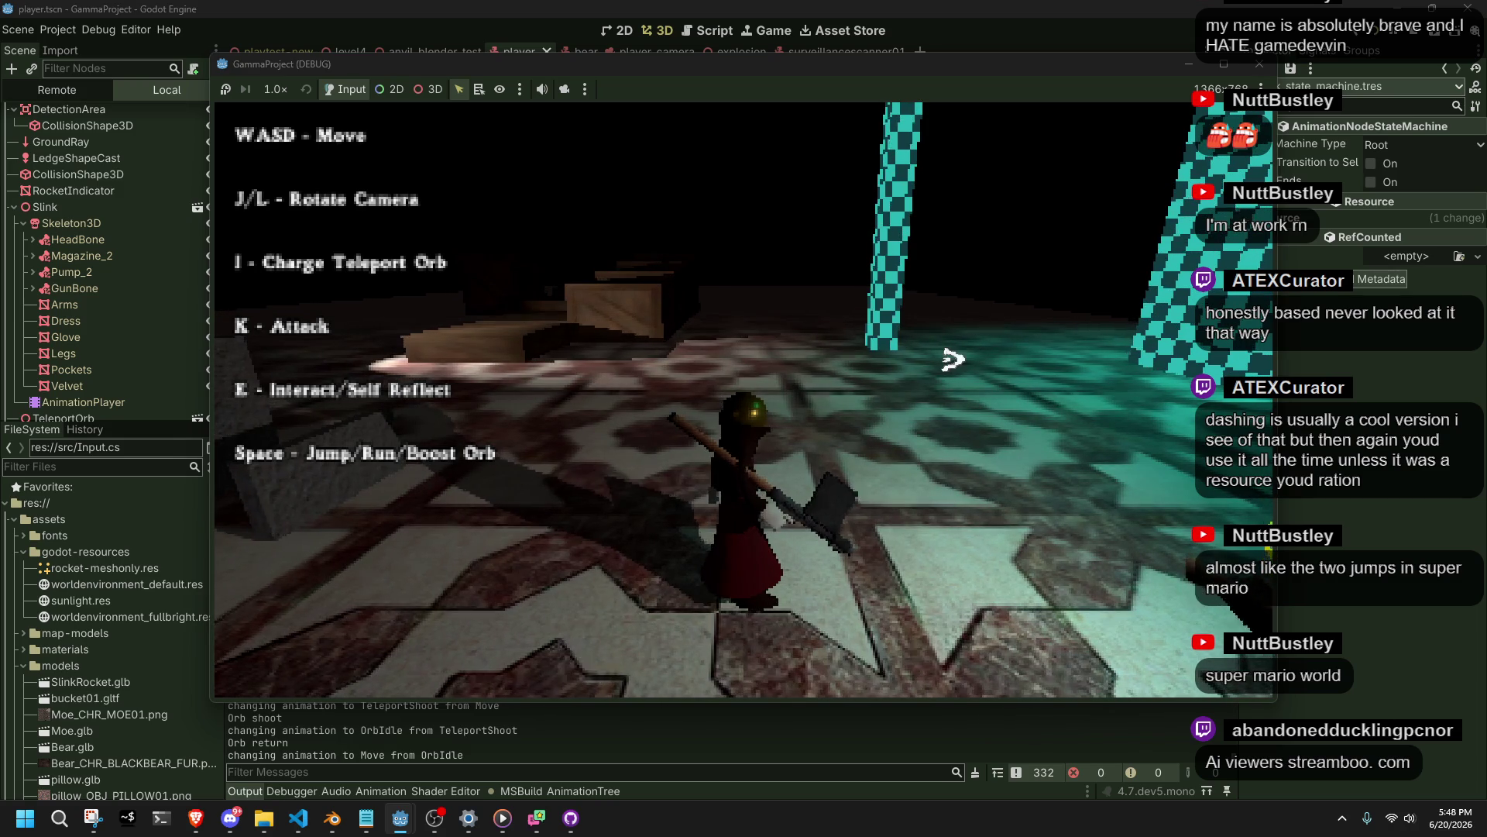
# Climb a wall, drop back to the floor, then run, jump and land before switching windows.
pyautogui.press('w')
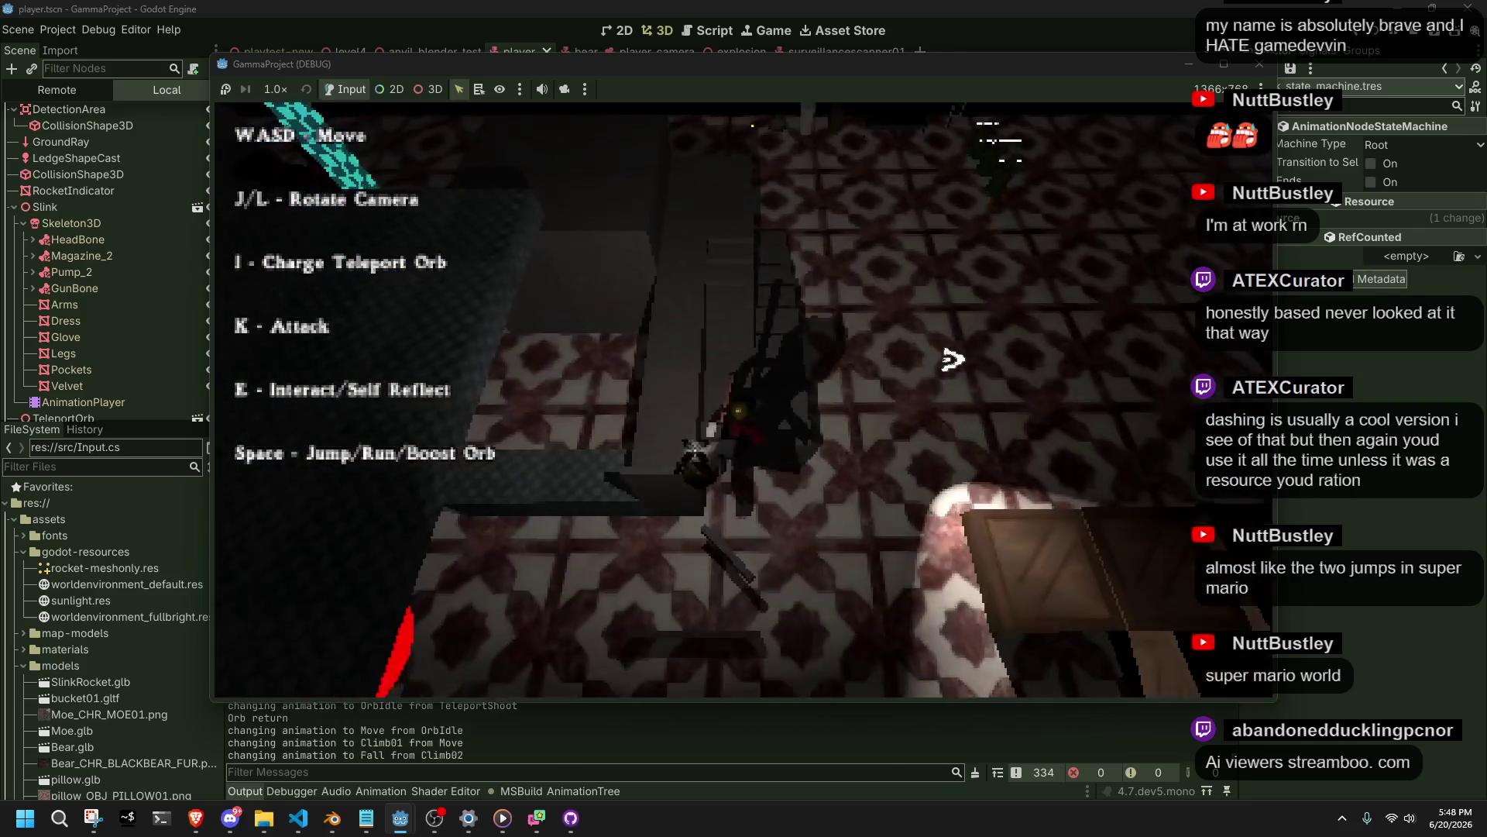
pyautogui.press('w')
pyautogui.press('w')
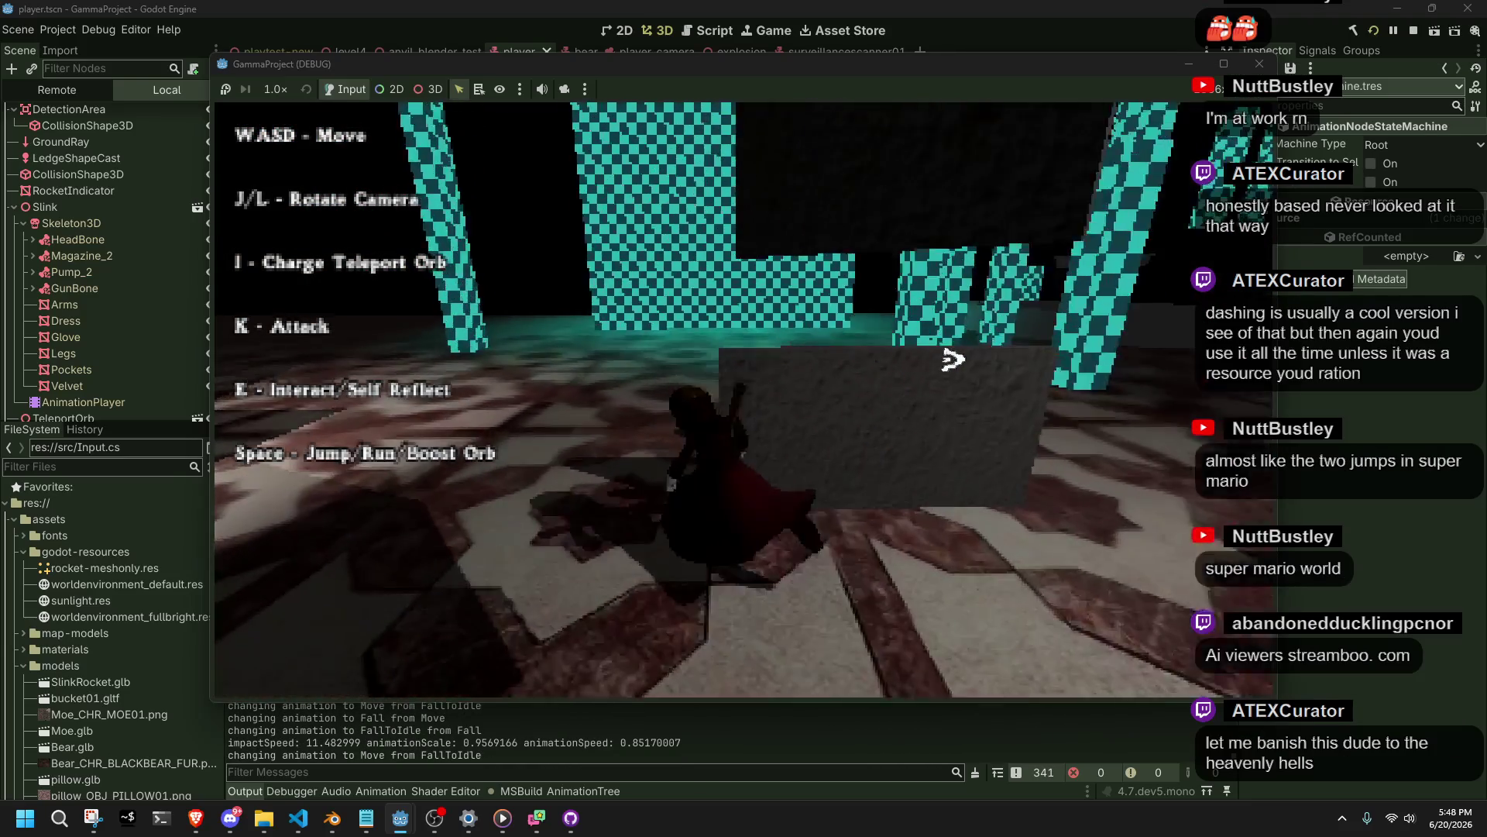
pyautogui.press('space')
pyautogui.press('l')
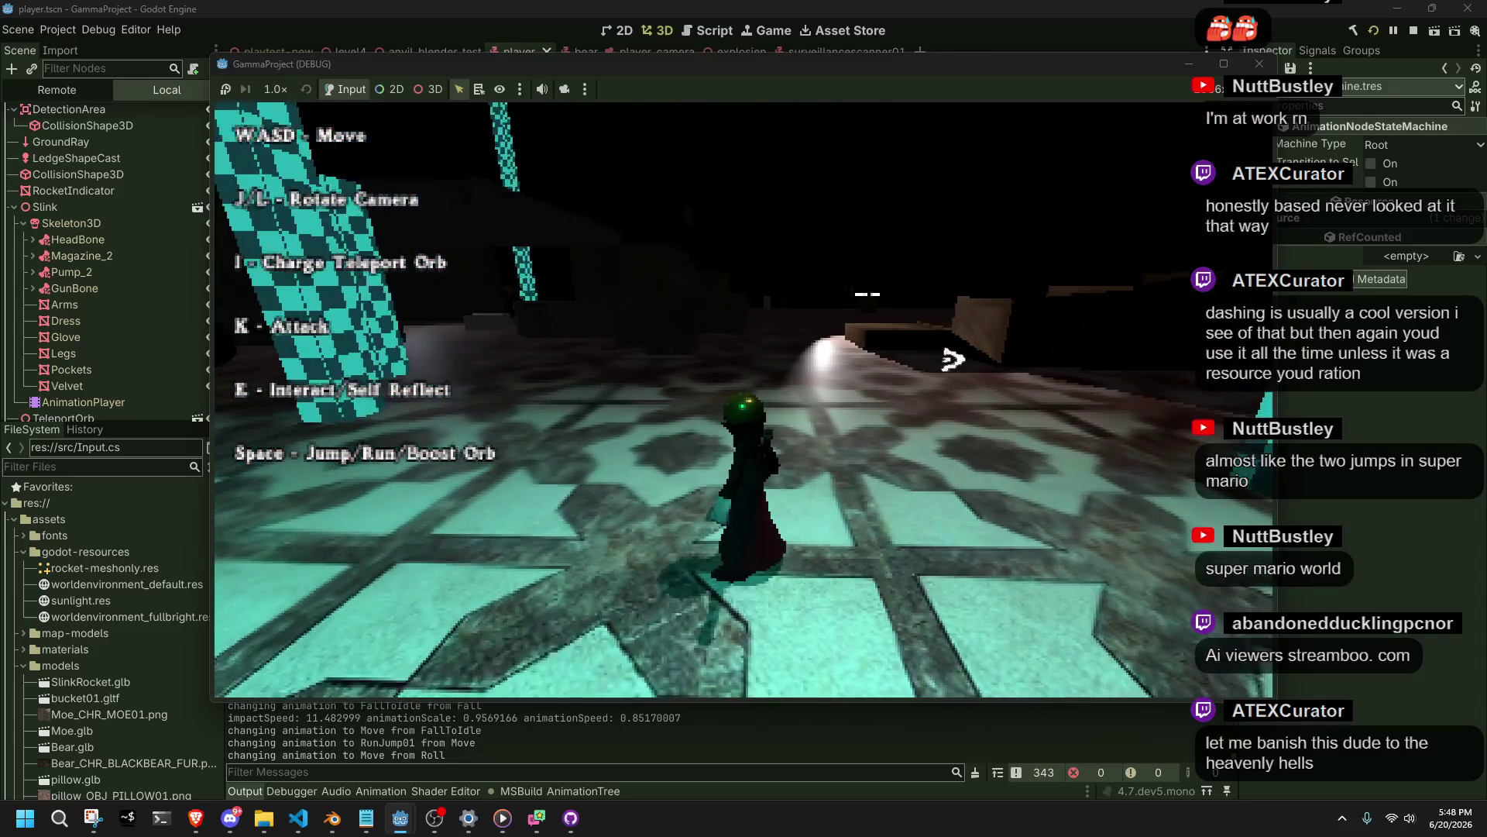
pyautogui.hotkey('alt', 'Tab')
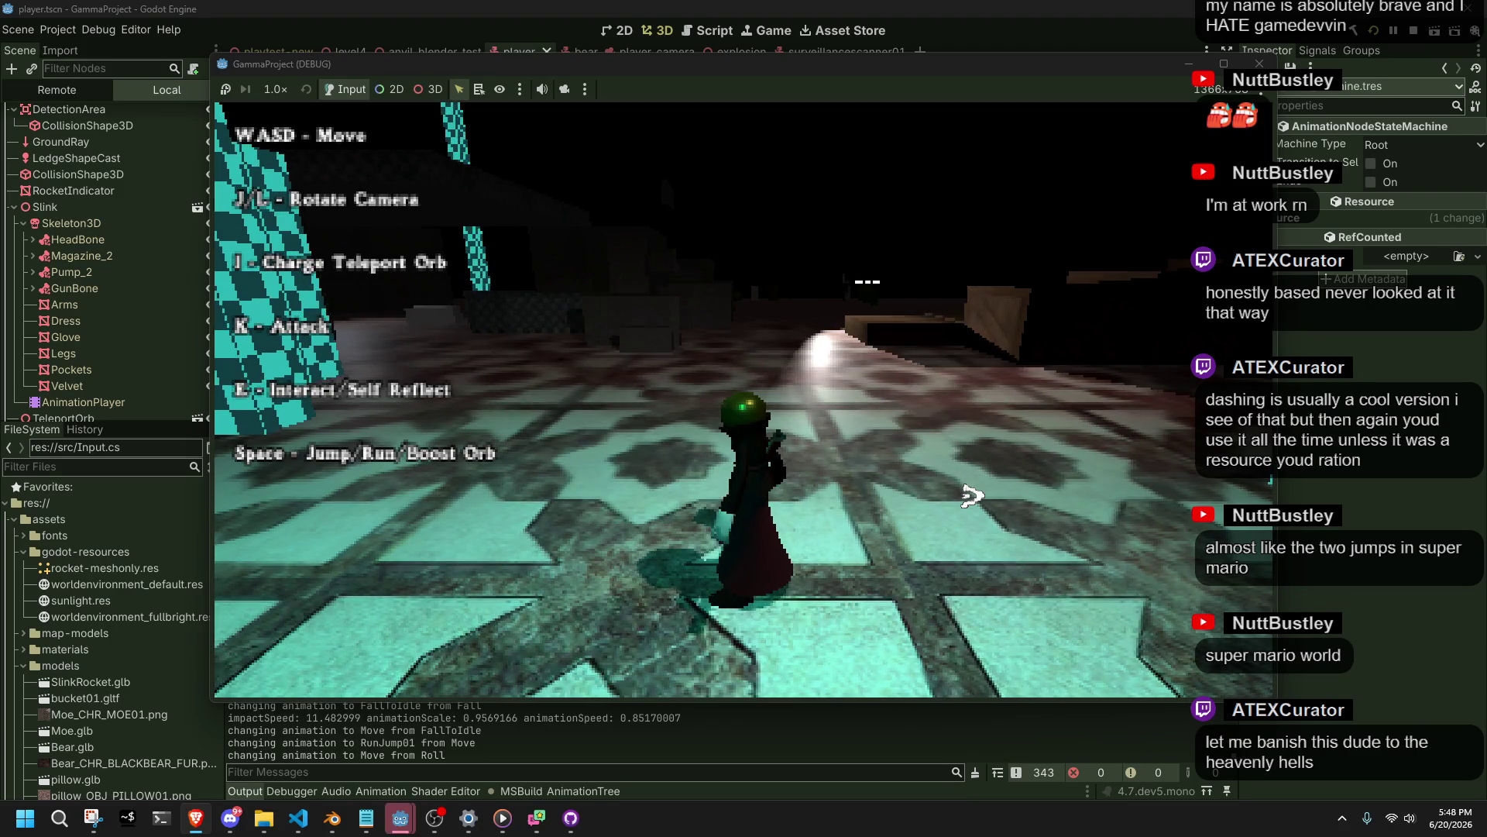
# Climb a block, jump off it, and land rolling back into a run.
pyautogui.press('w')
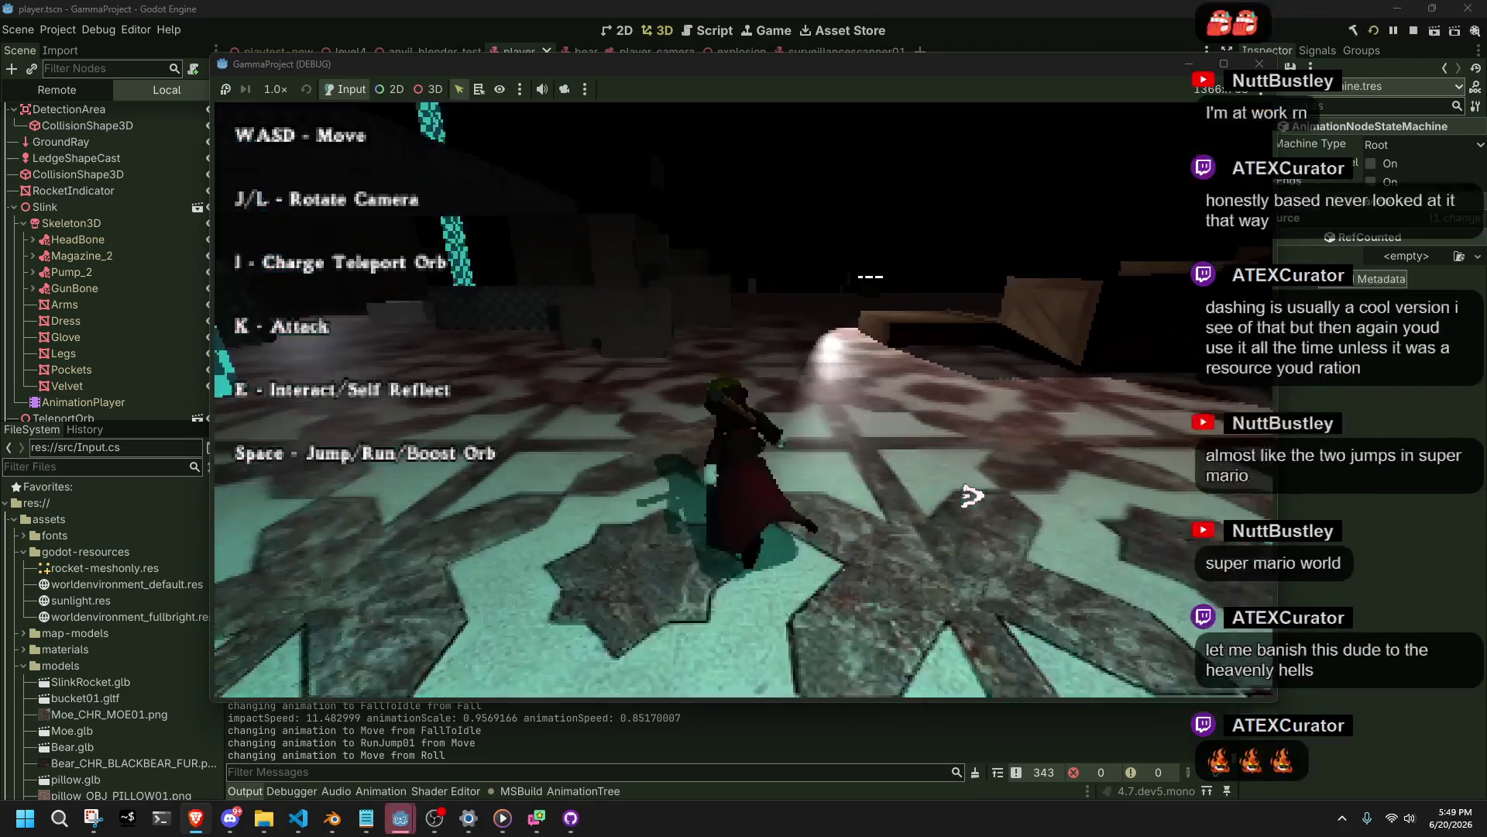
pyautogui.press('w')
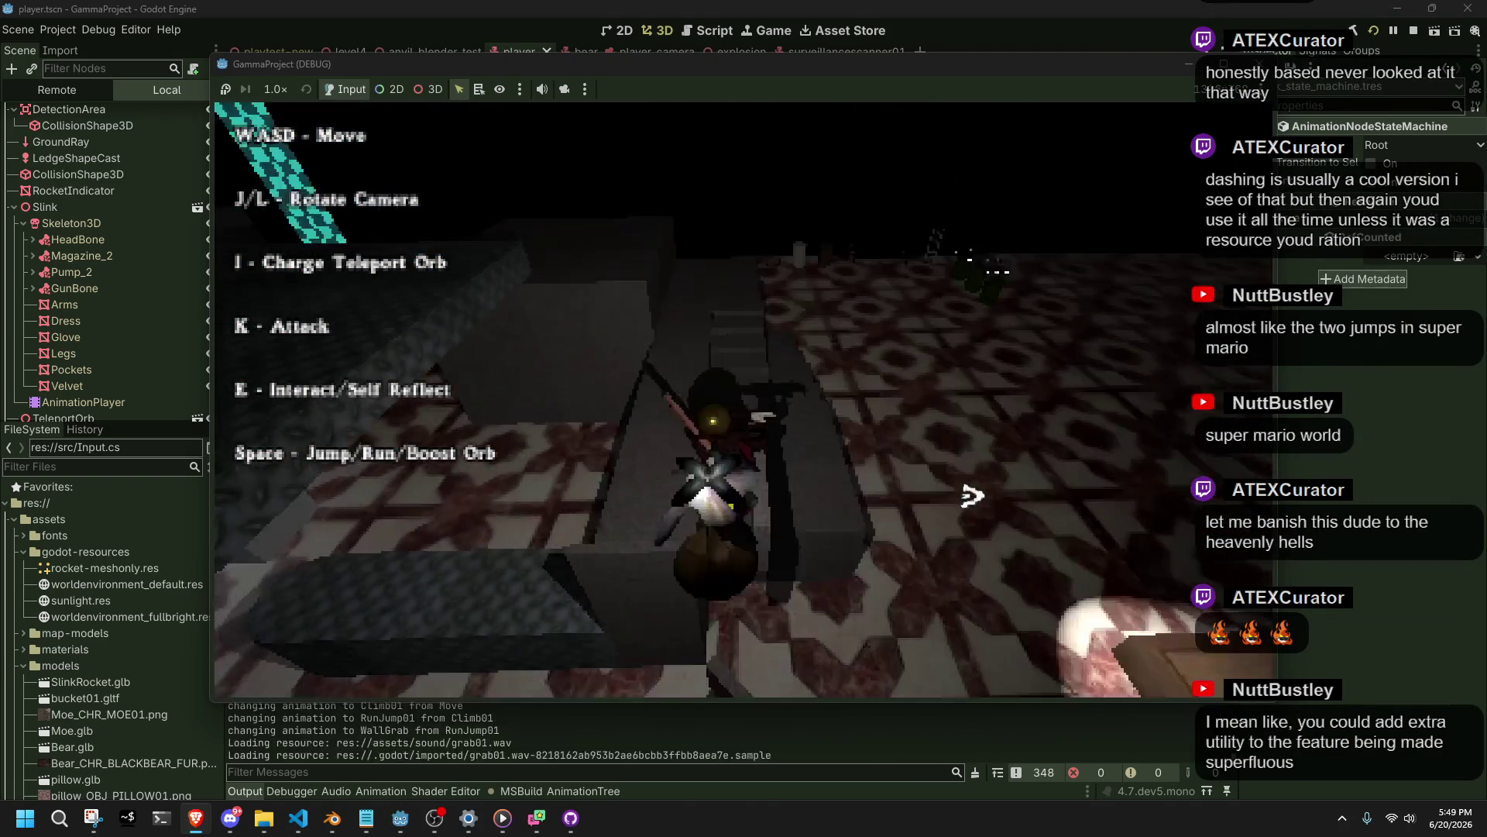
pyautogui.press('space')
pyautogui.press('w')
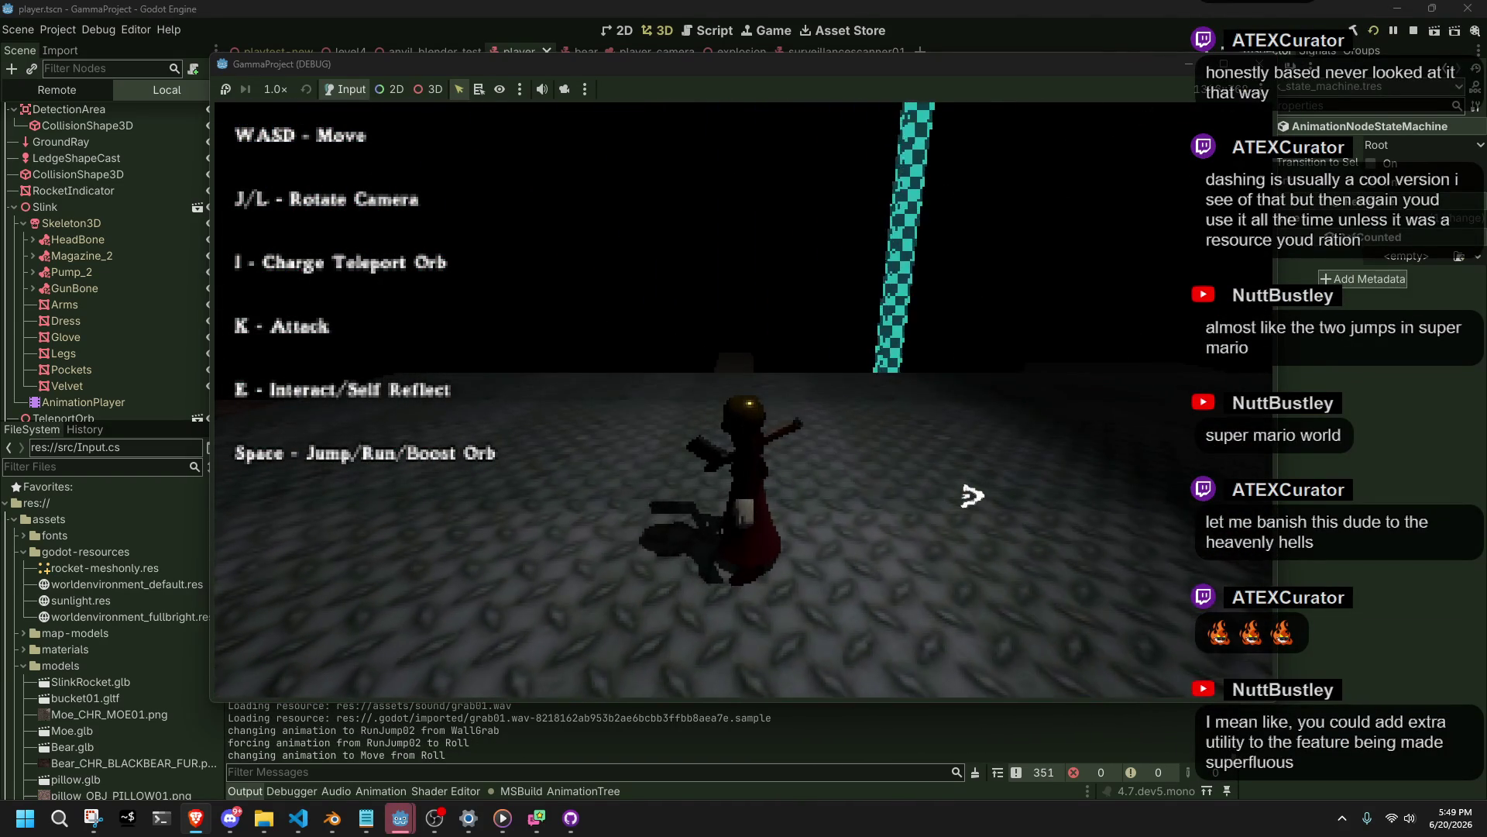
# Turn the character and swing the game camera left and right with J/L.
pyautogui.press('s')
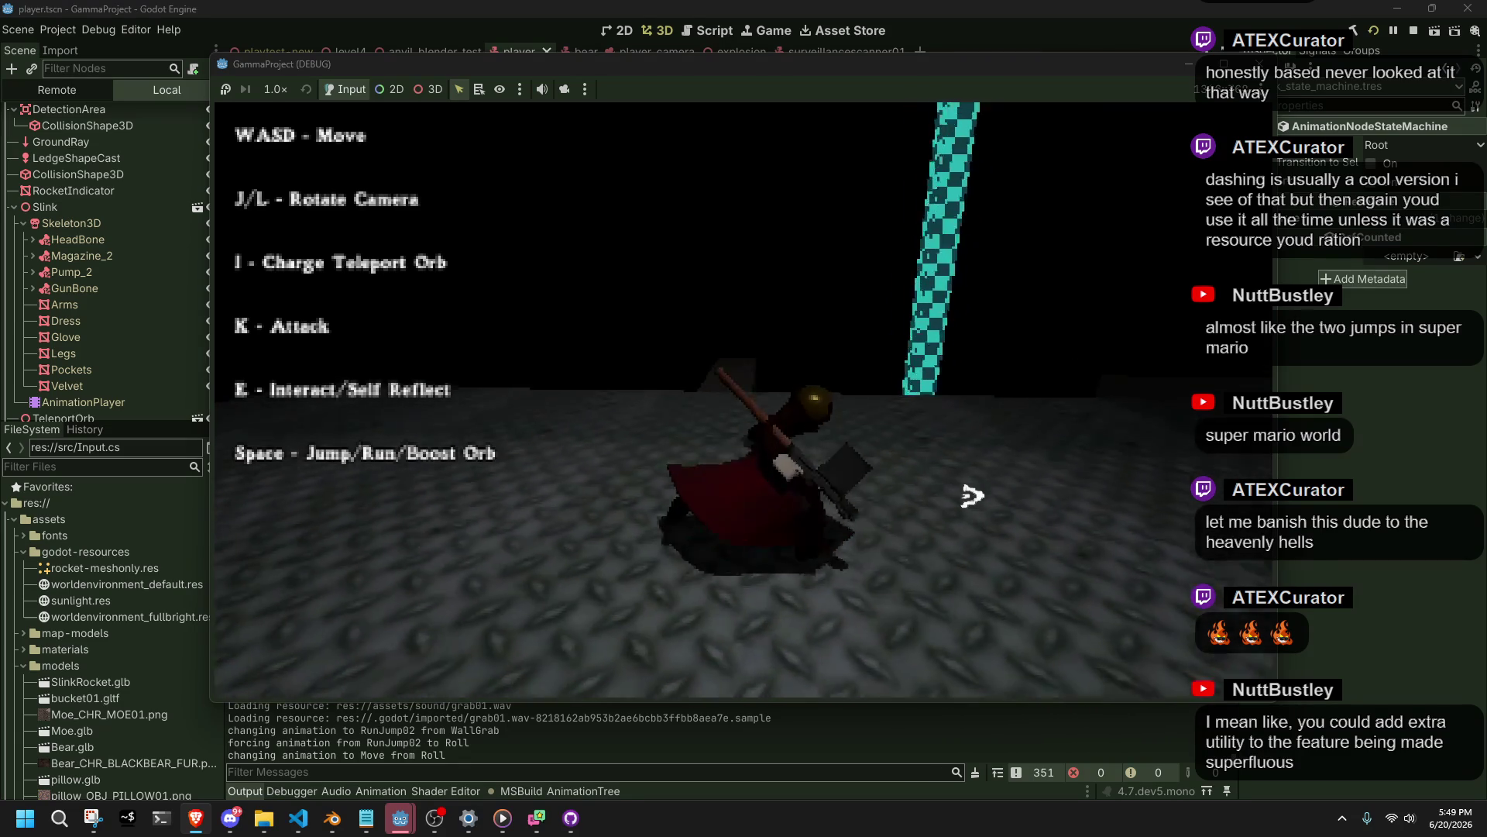
pyautogui.press('l')
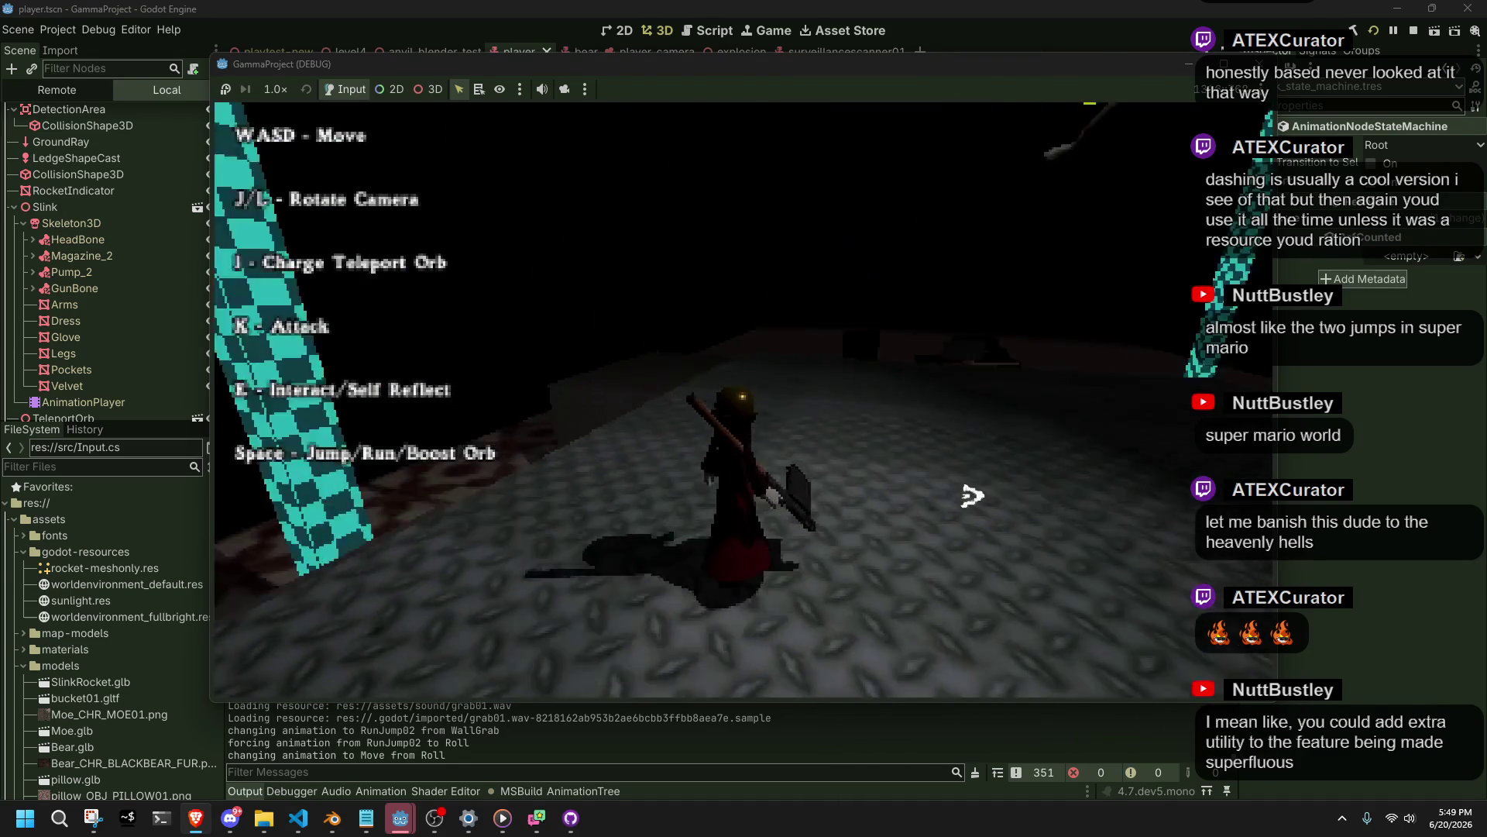
pyautogui.press('l')
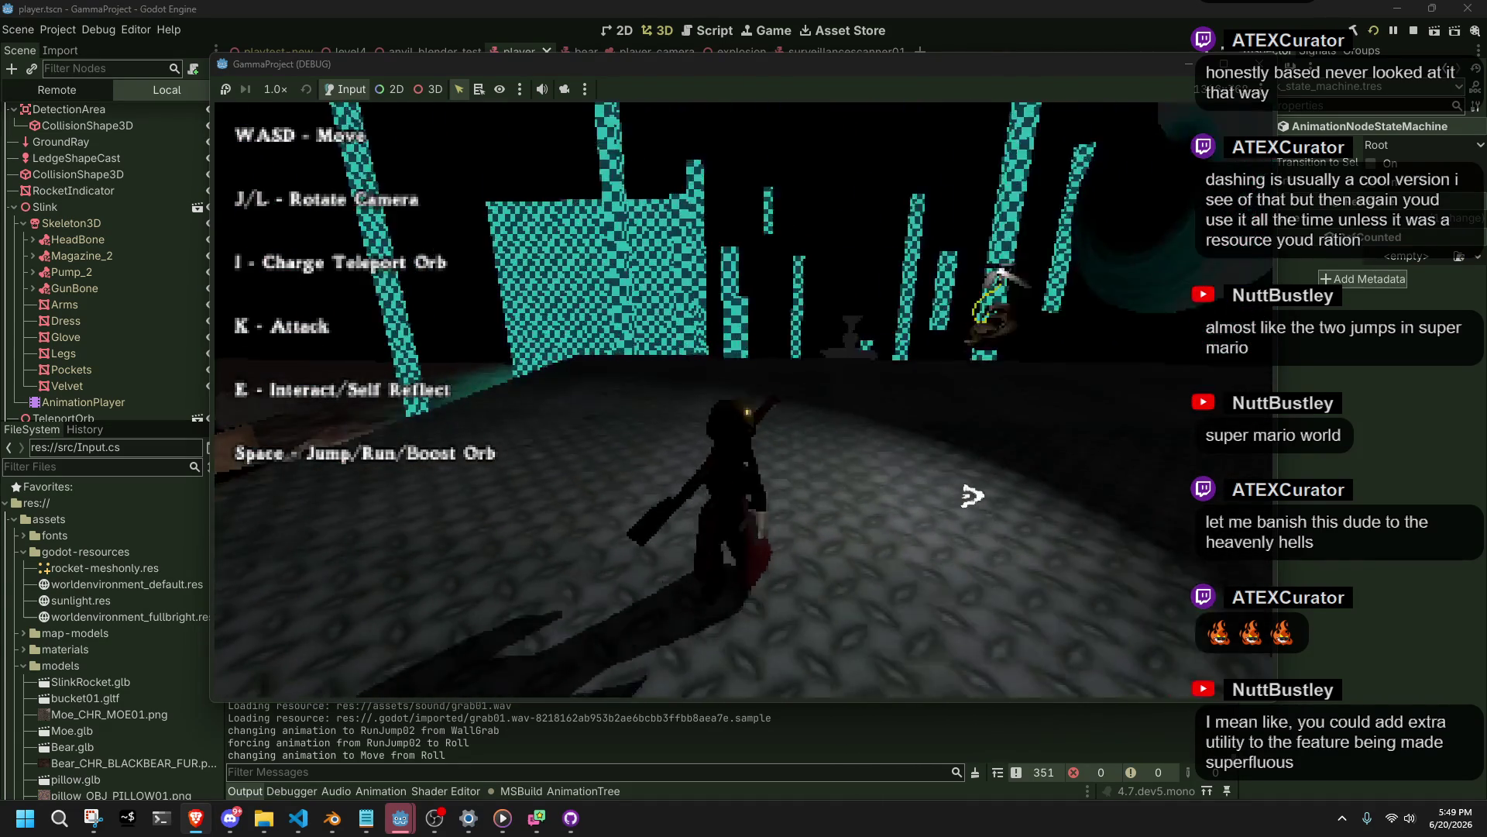
pyautogui.press('j')
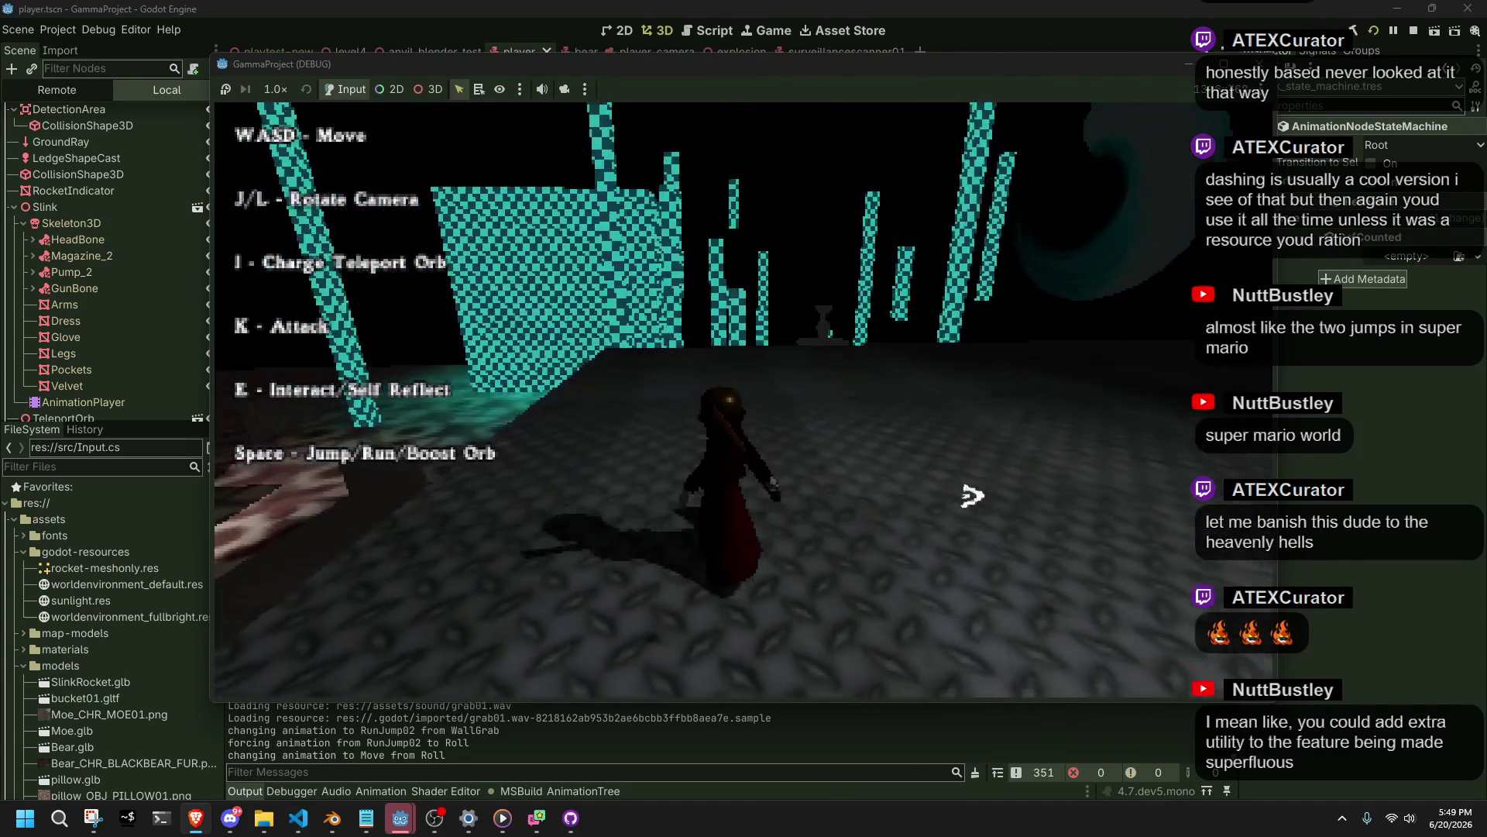
pyautogui.press('l')
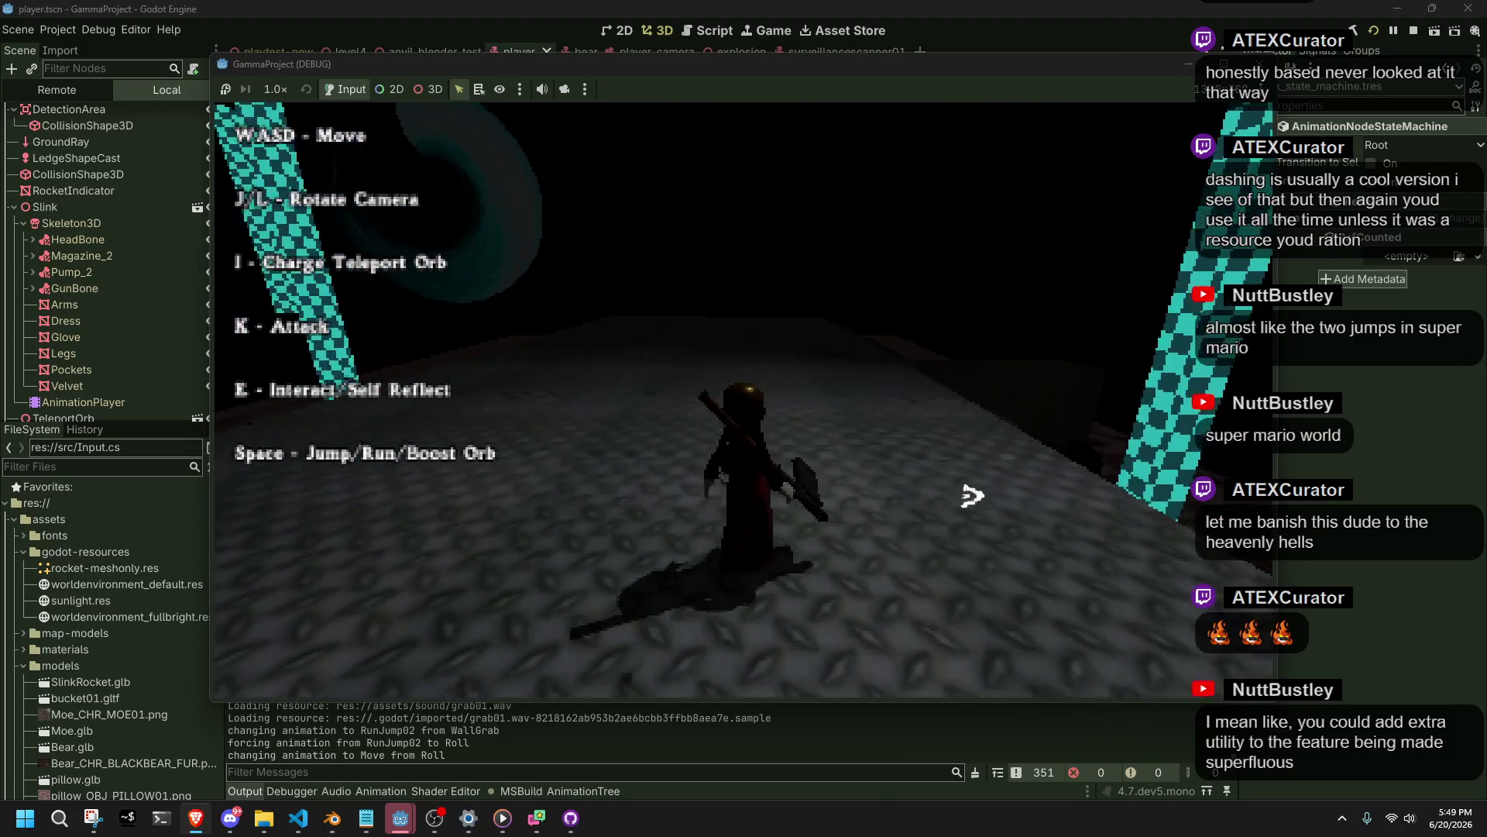
pyautogui.press('j')
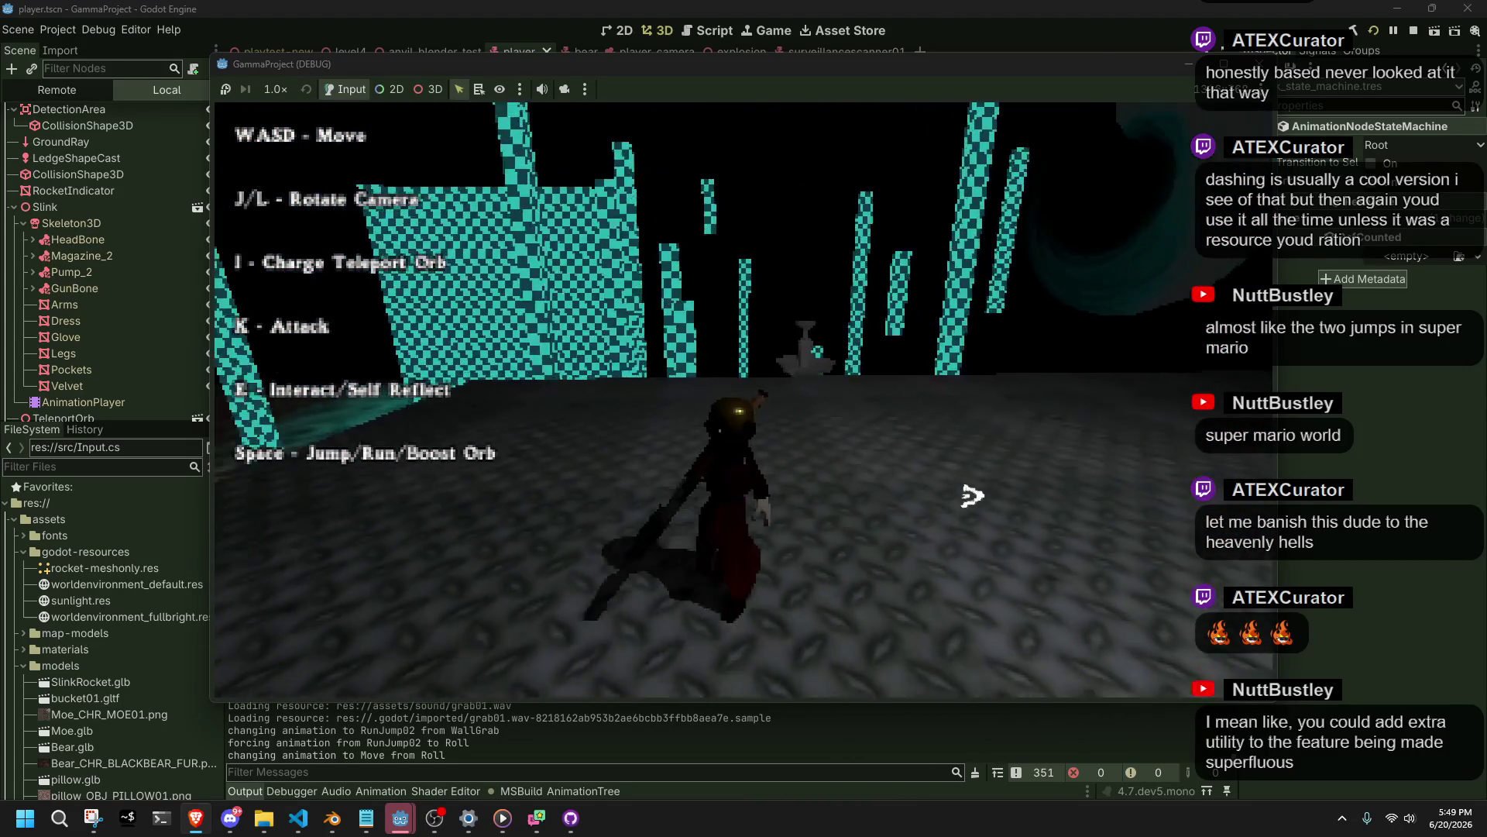
pyautogui.press('j')
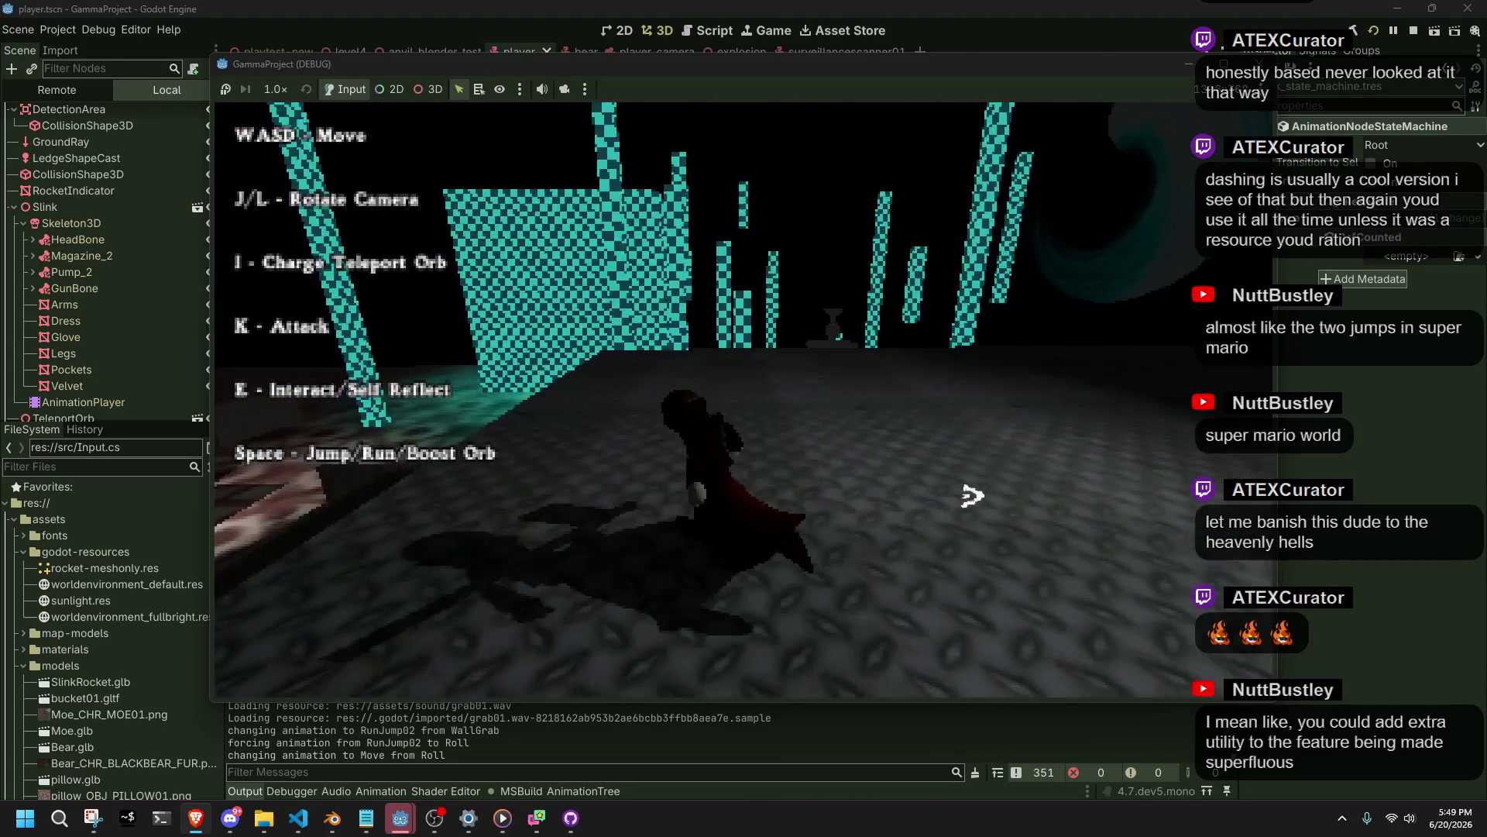
# Run and jump toward the dark area, climb over the ledge, and drop off.
pyautogui.press('space')
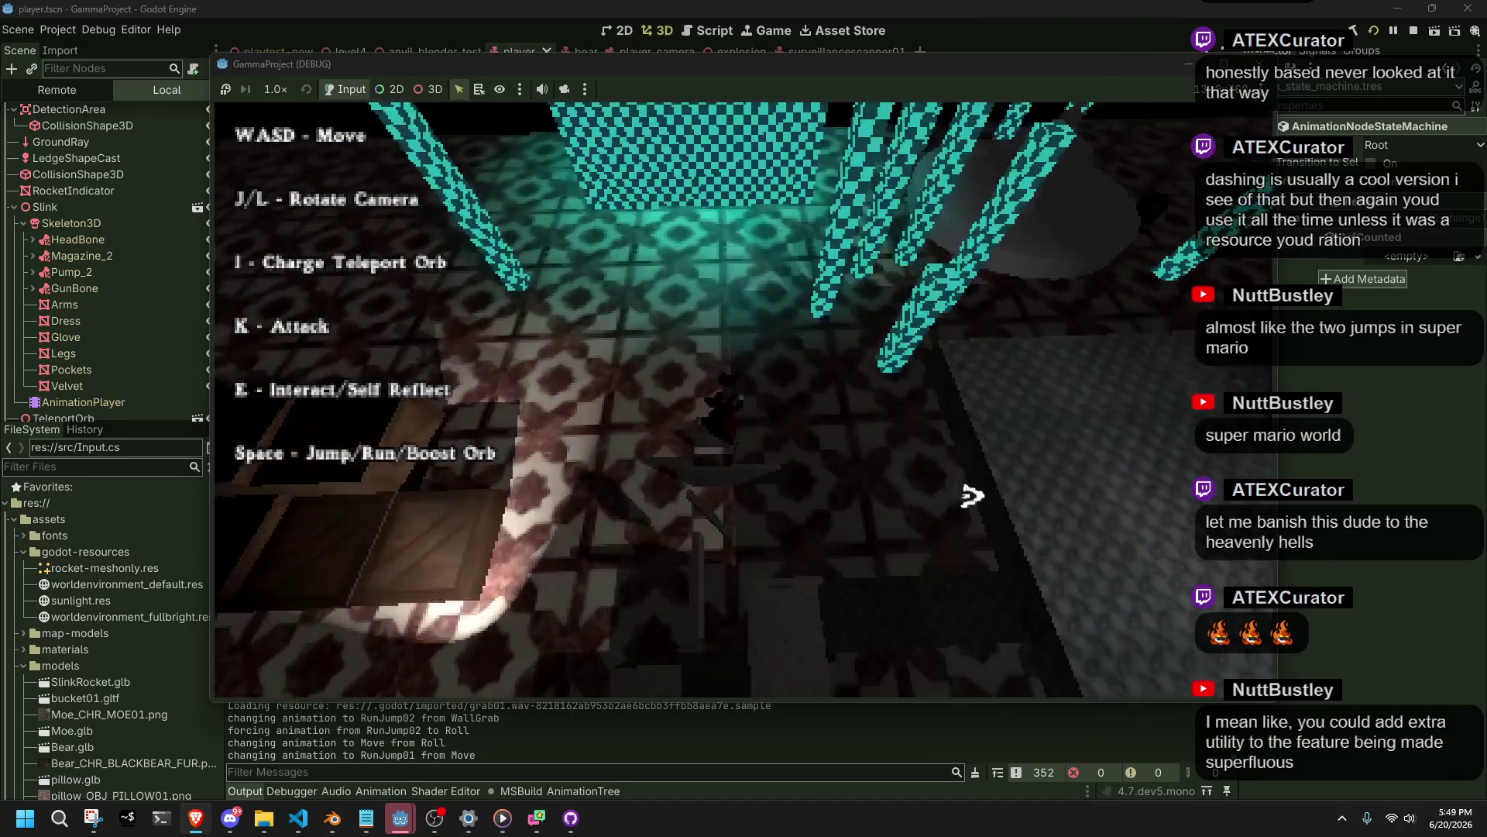
pyautogui.press('w')
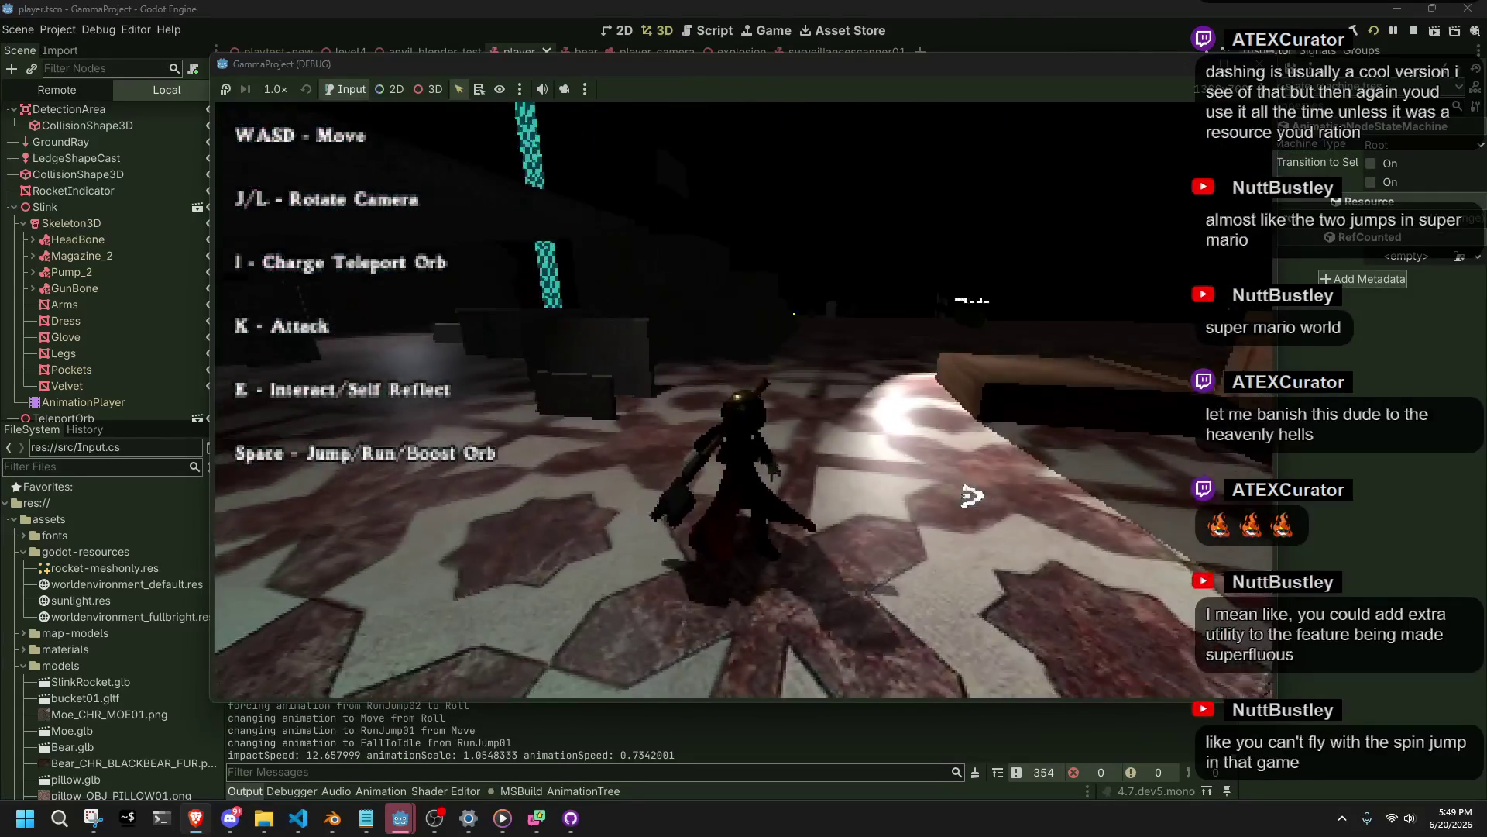
pyautogui.press('w')
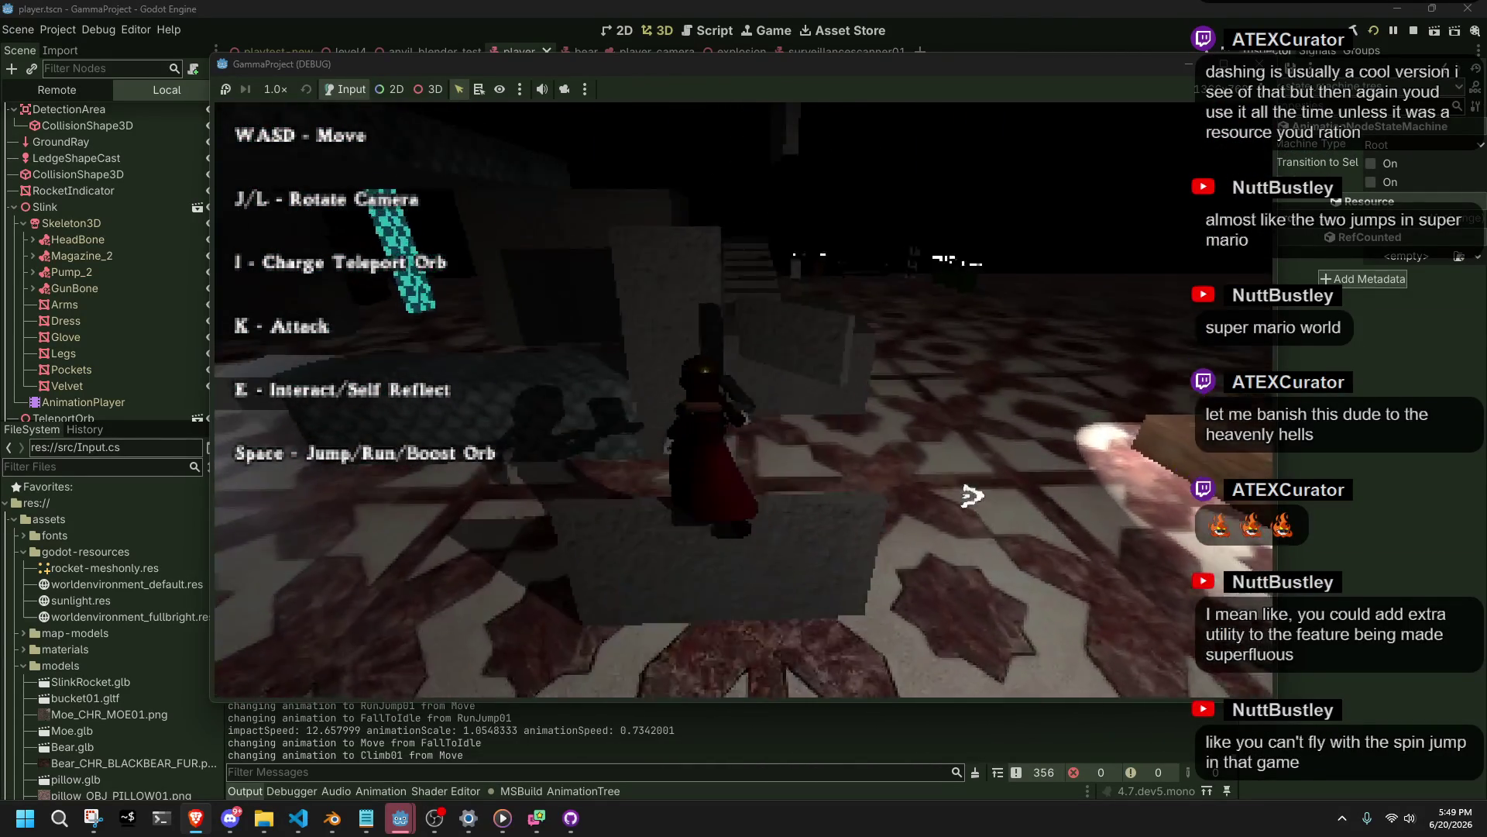
pyautogui.press('w')
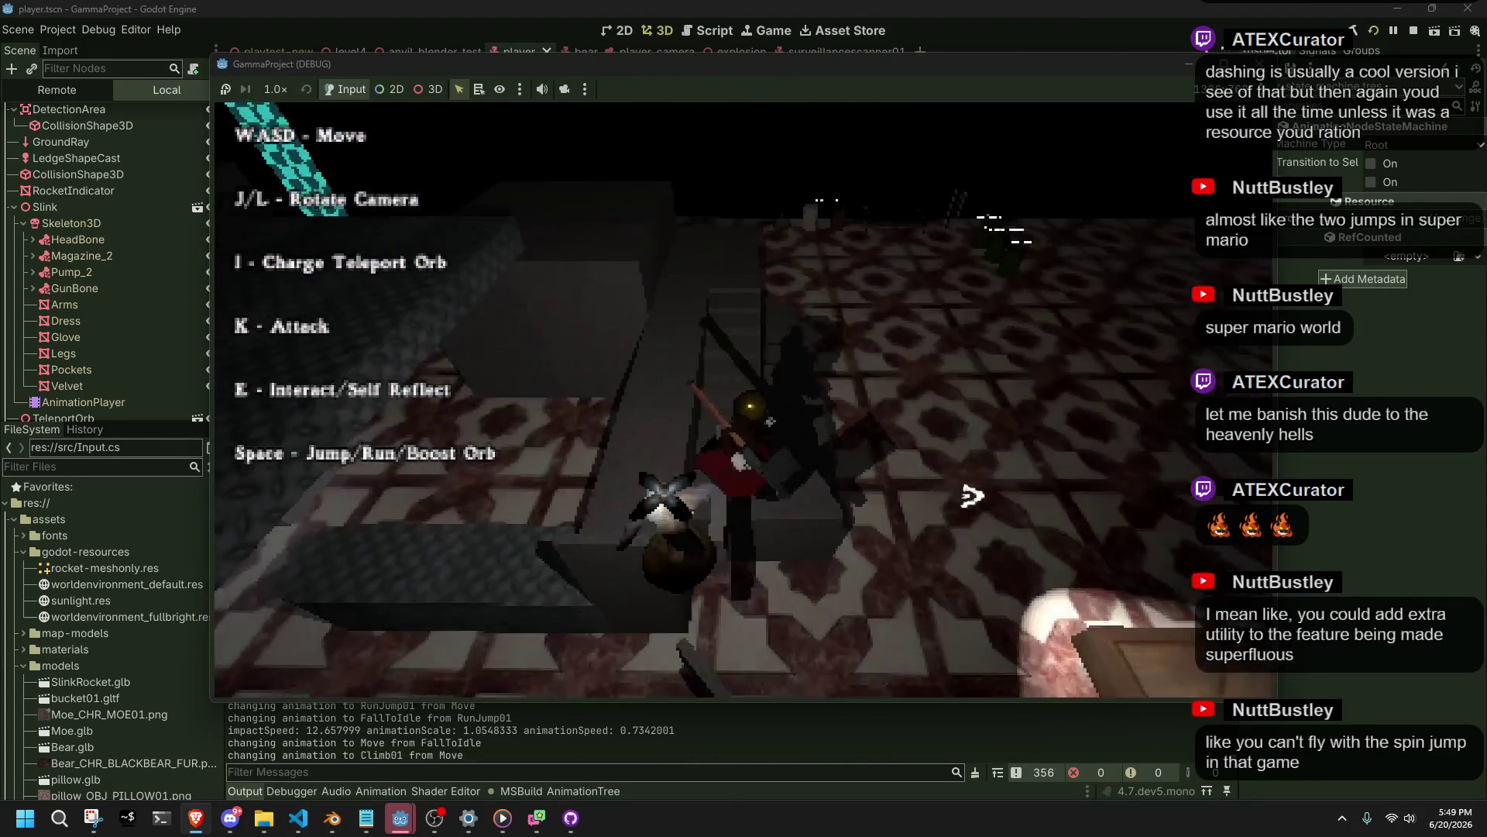
pyautogui.press('w')
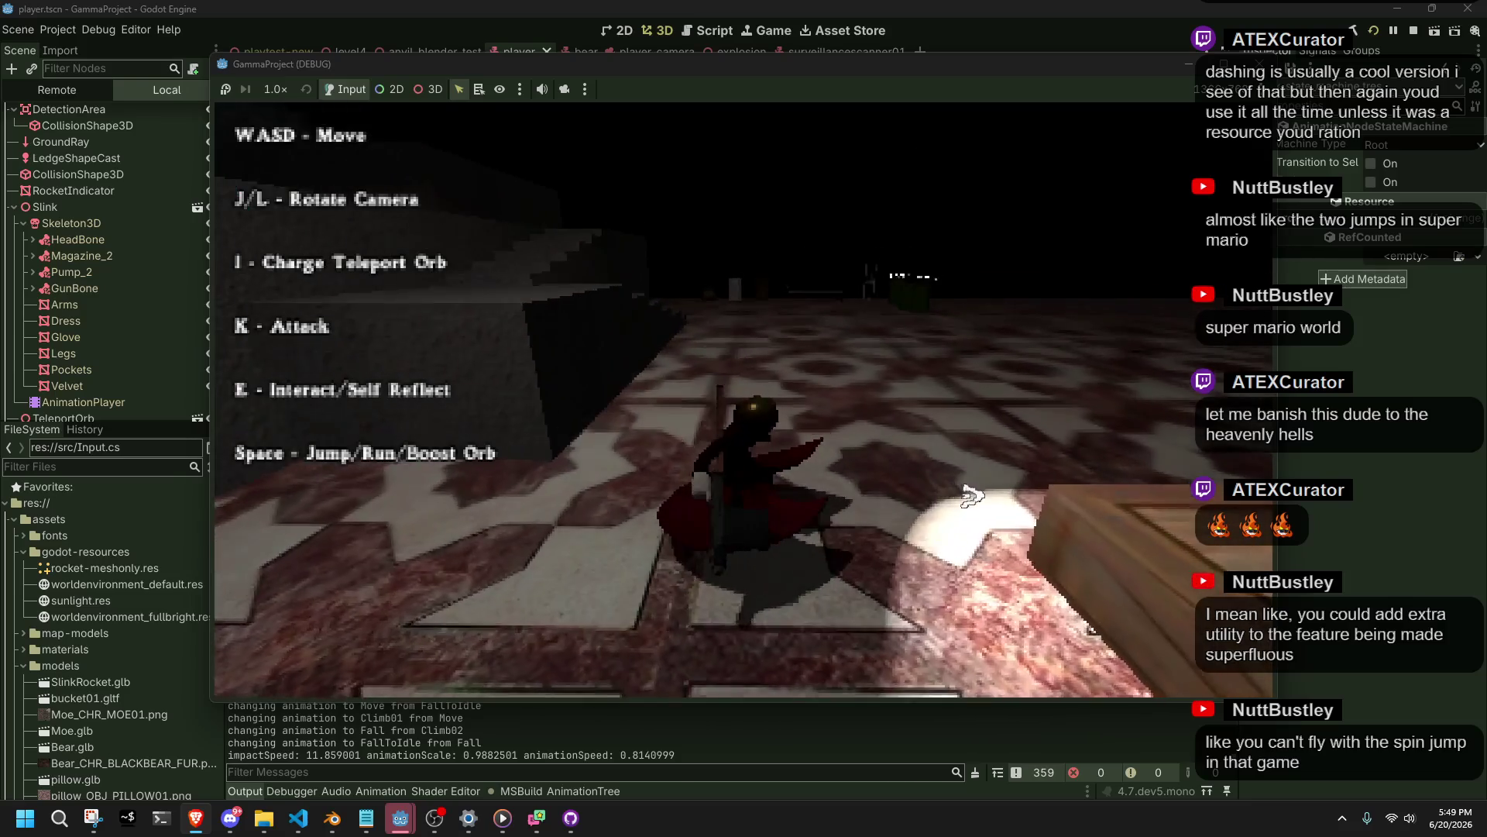
pyautogui.press('w')
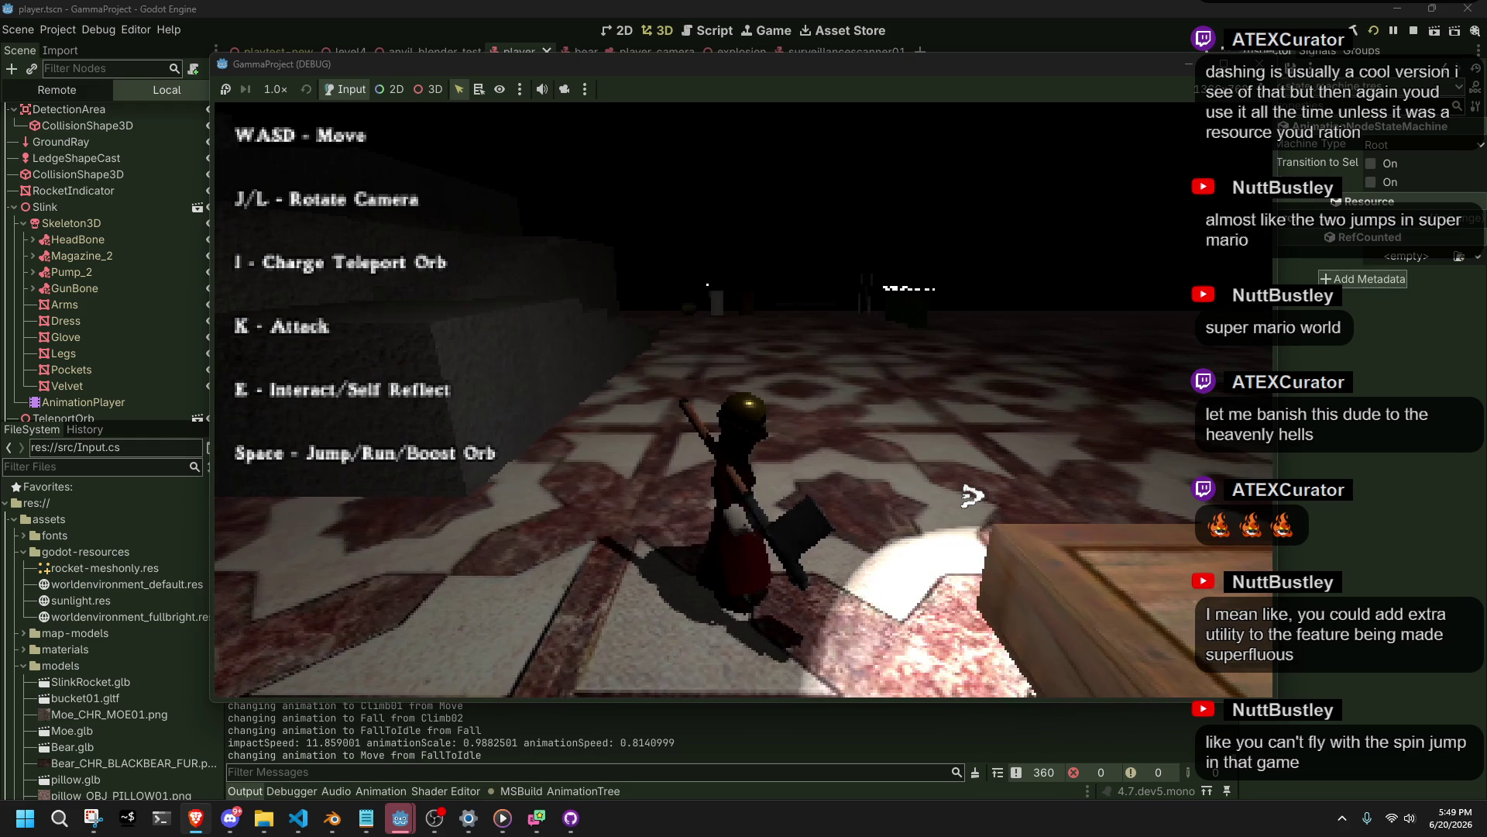
# Swing the weapon, then climb the stone block, drop off, and head toward the next room.
pyautogui.press('s')
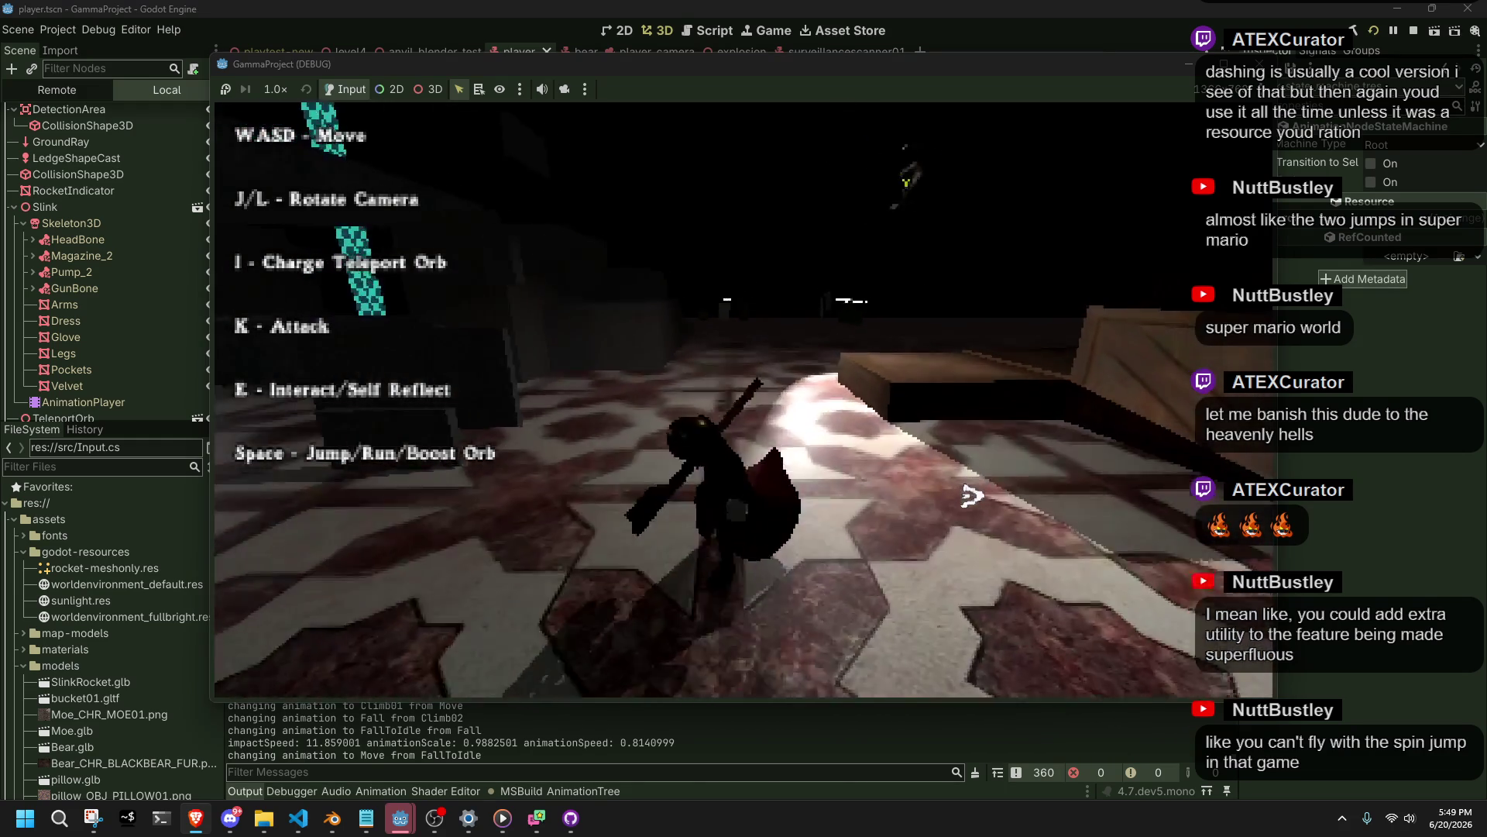
pyautogui.press('w')
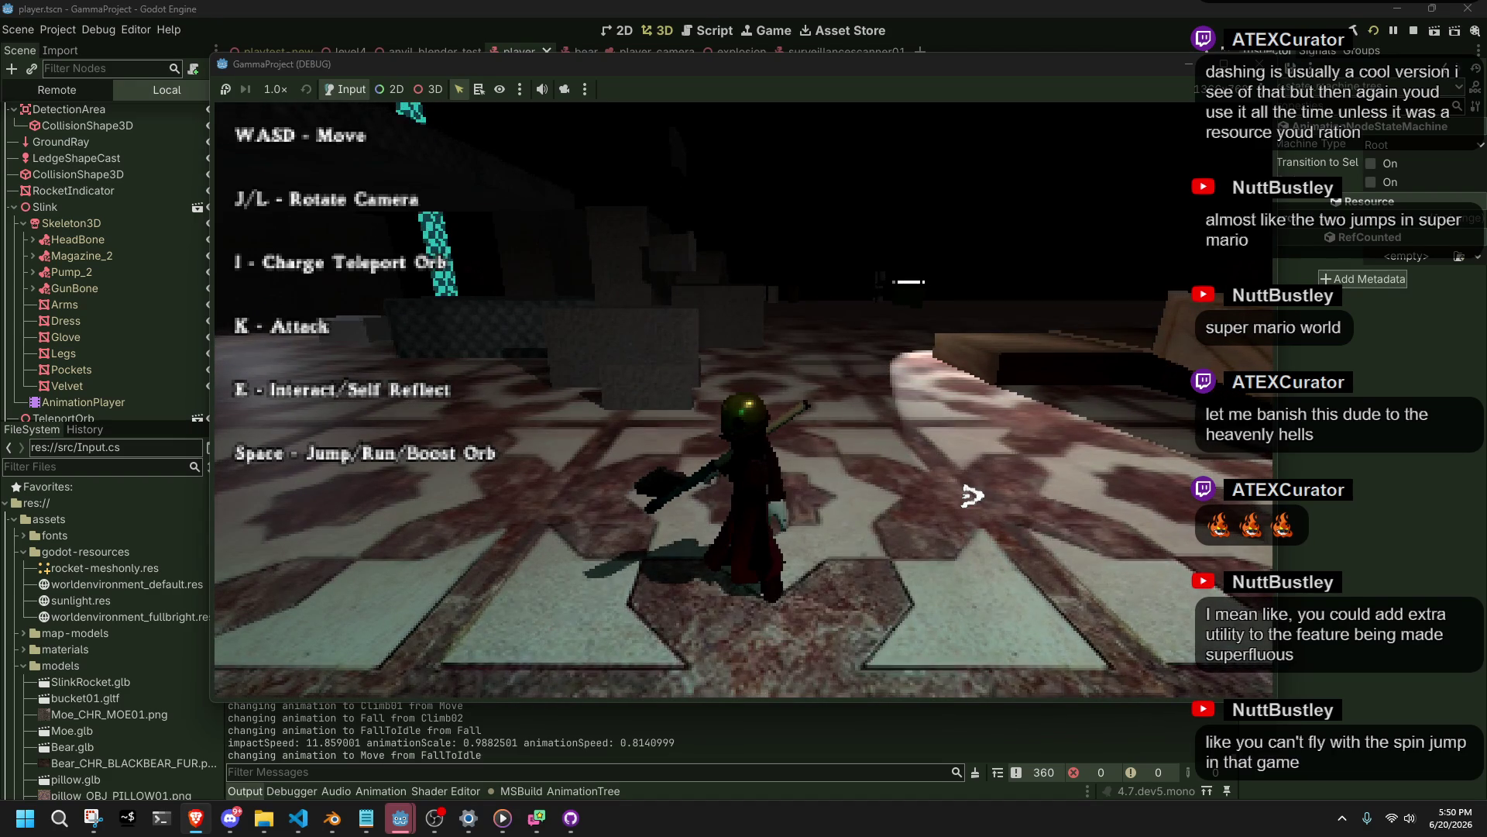
pyautogui.press('w')
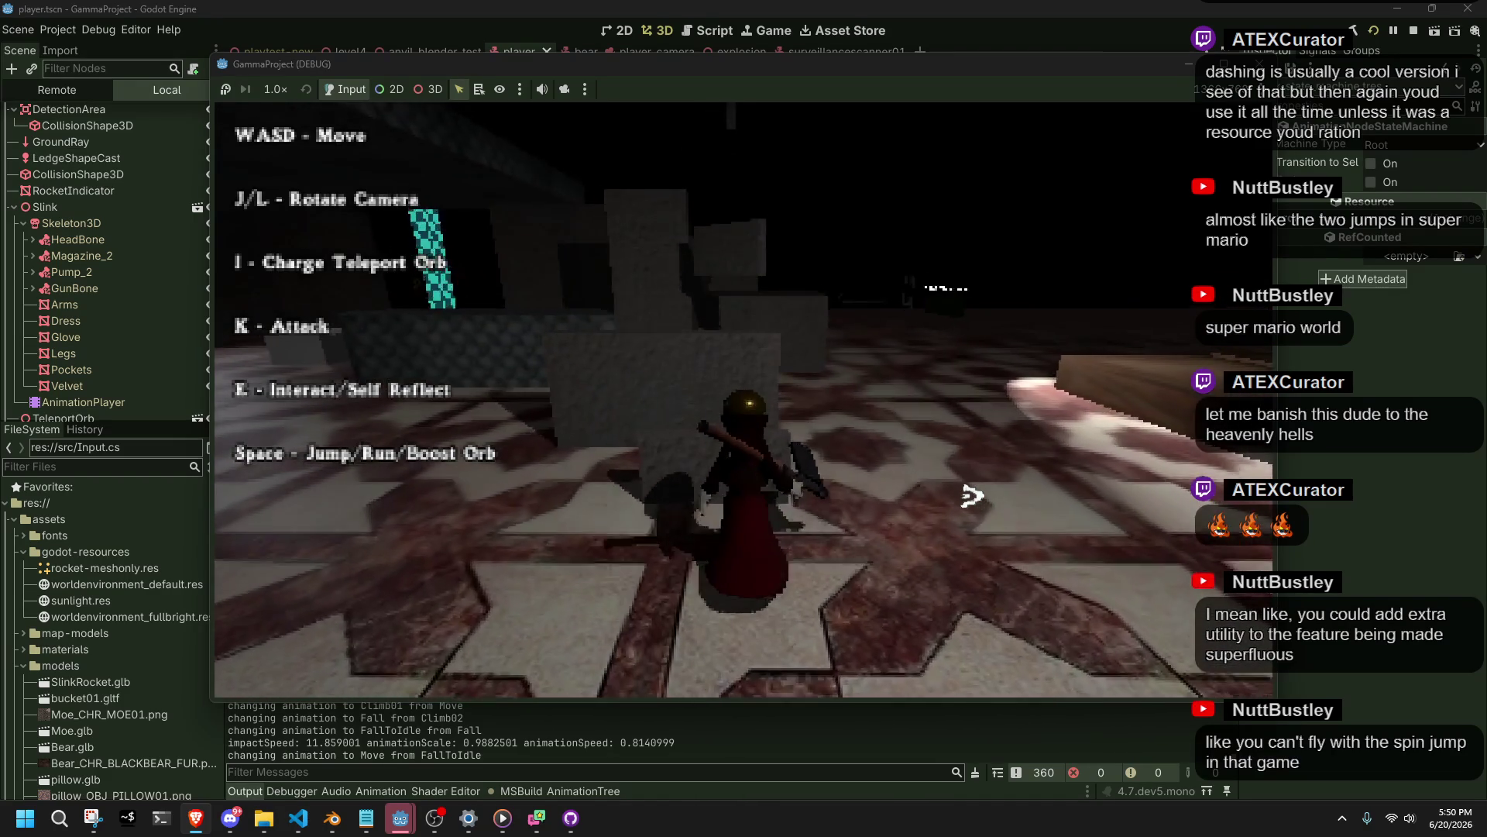
pyautogui.press('w')
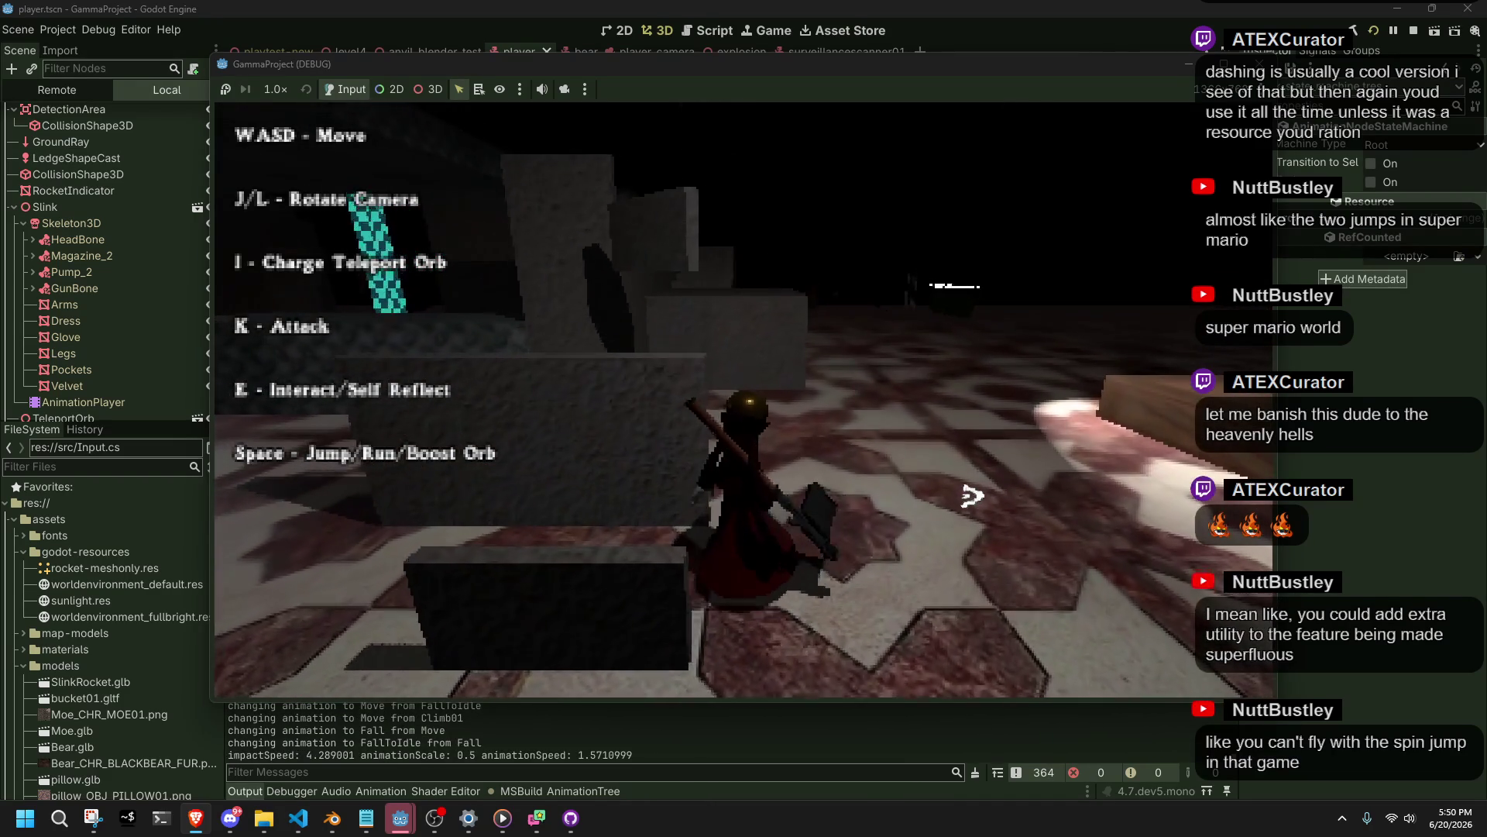
pyautogui.press('w')
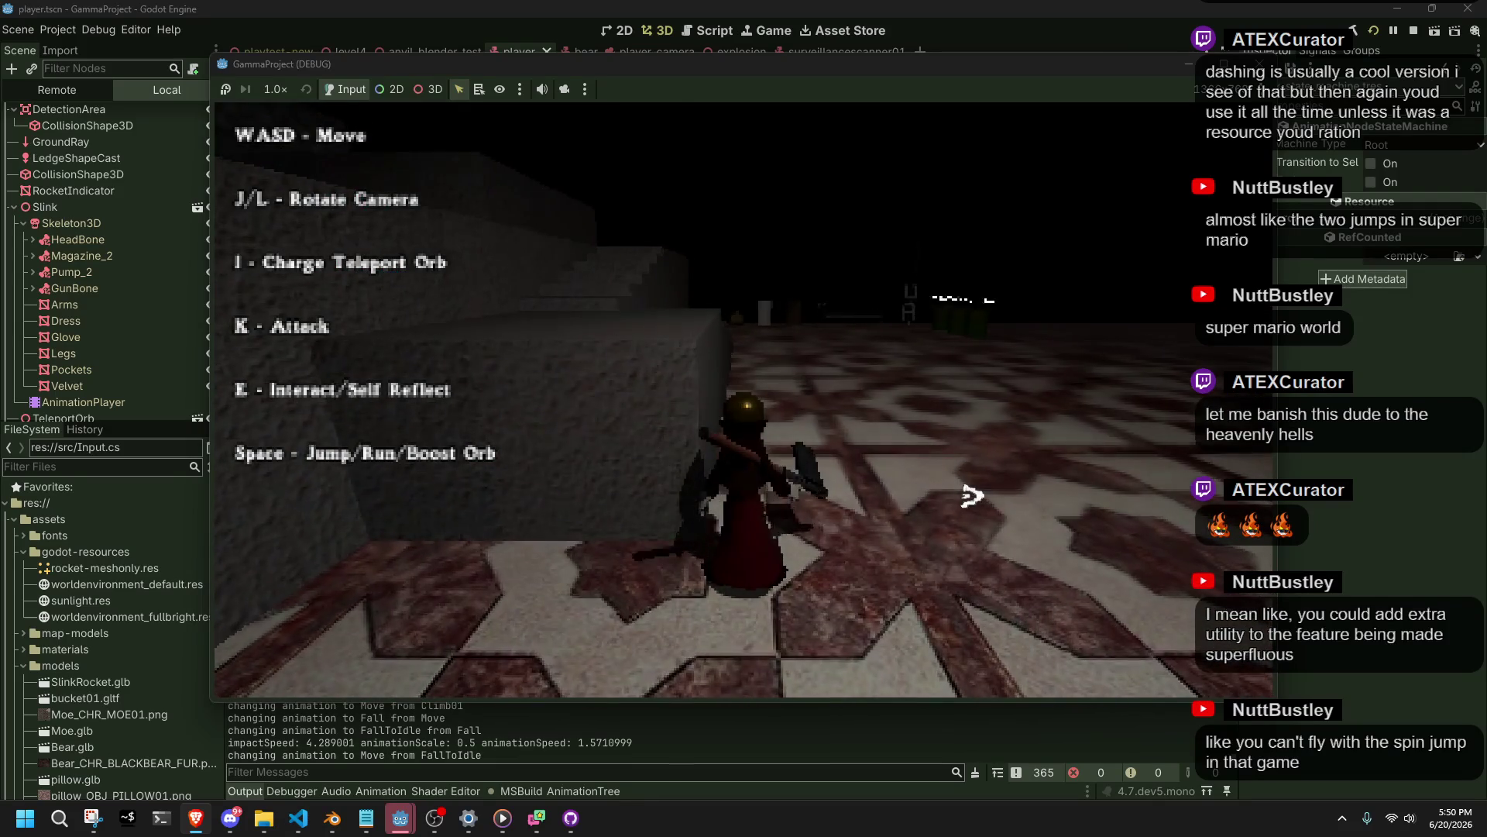
pyautogui.press('w')
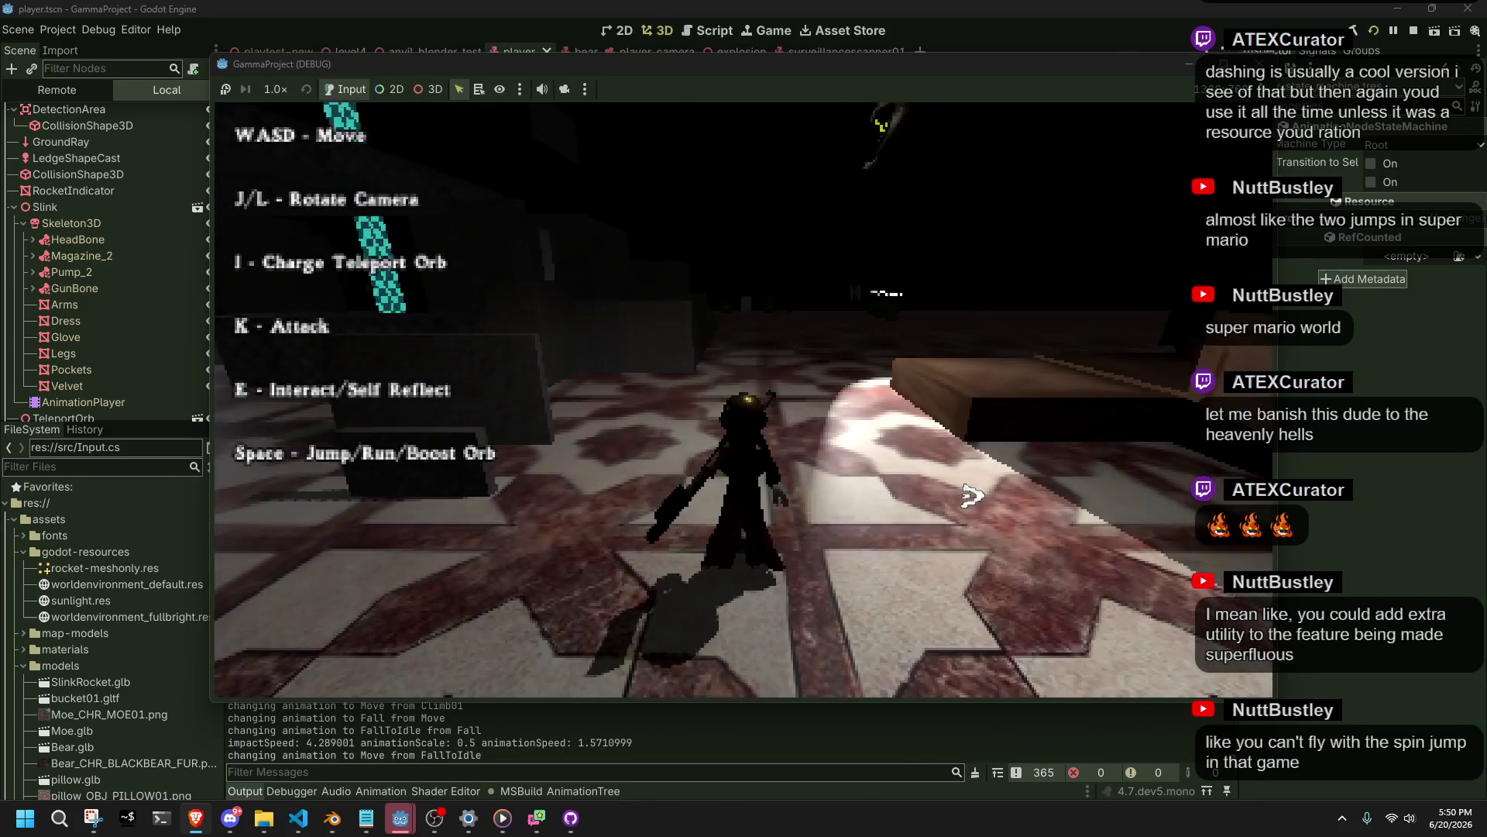
pyautogui.press('w')
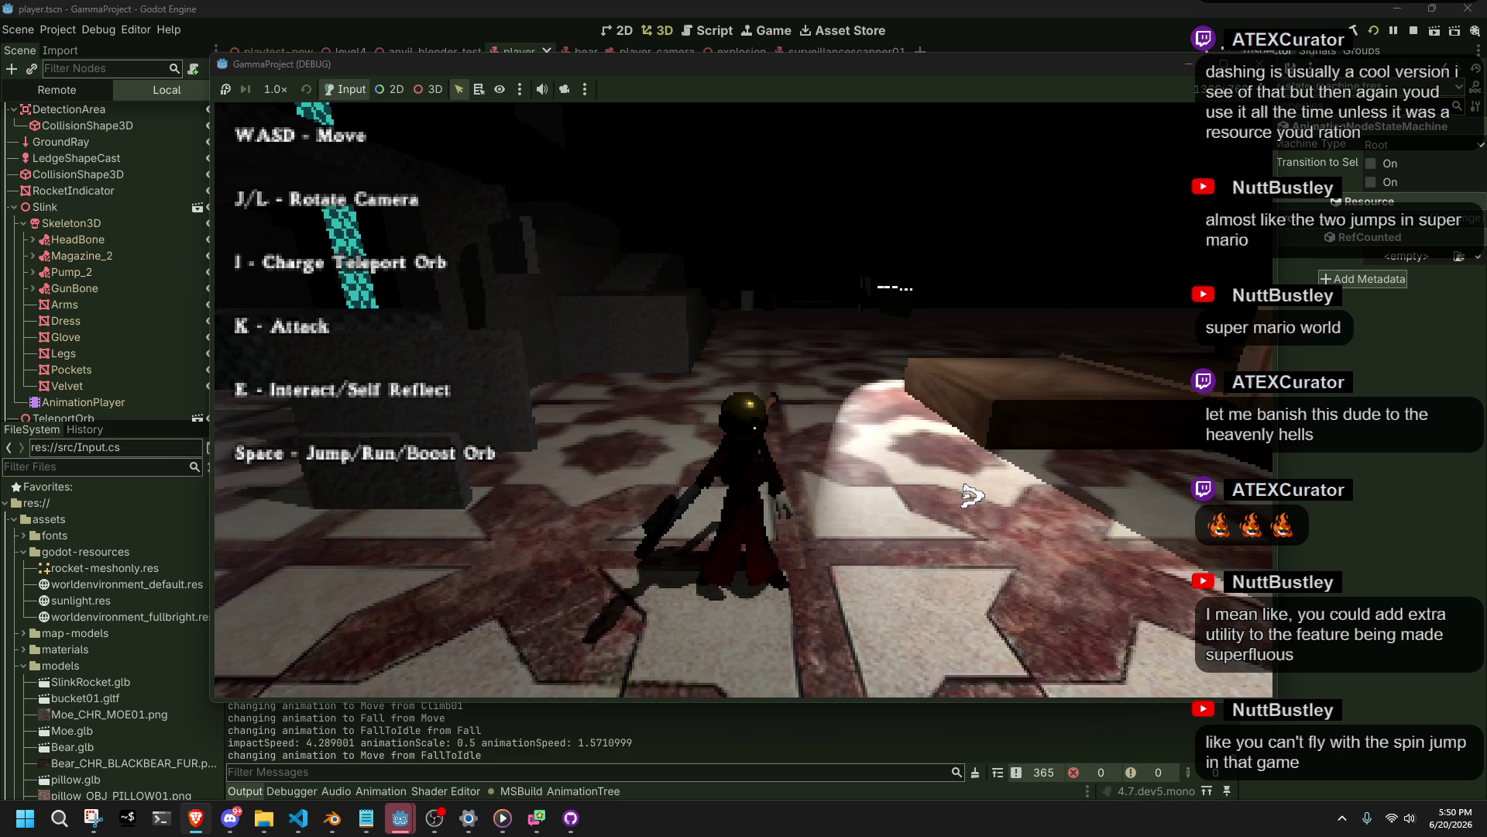
# Walk to the pillar, climb the wall onto the ledge, and drop back to the floor.
pyautogui.press('w')
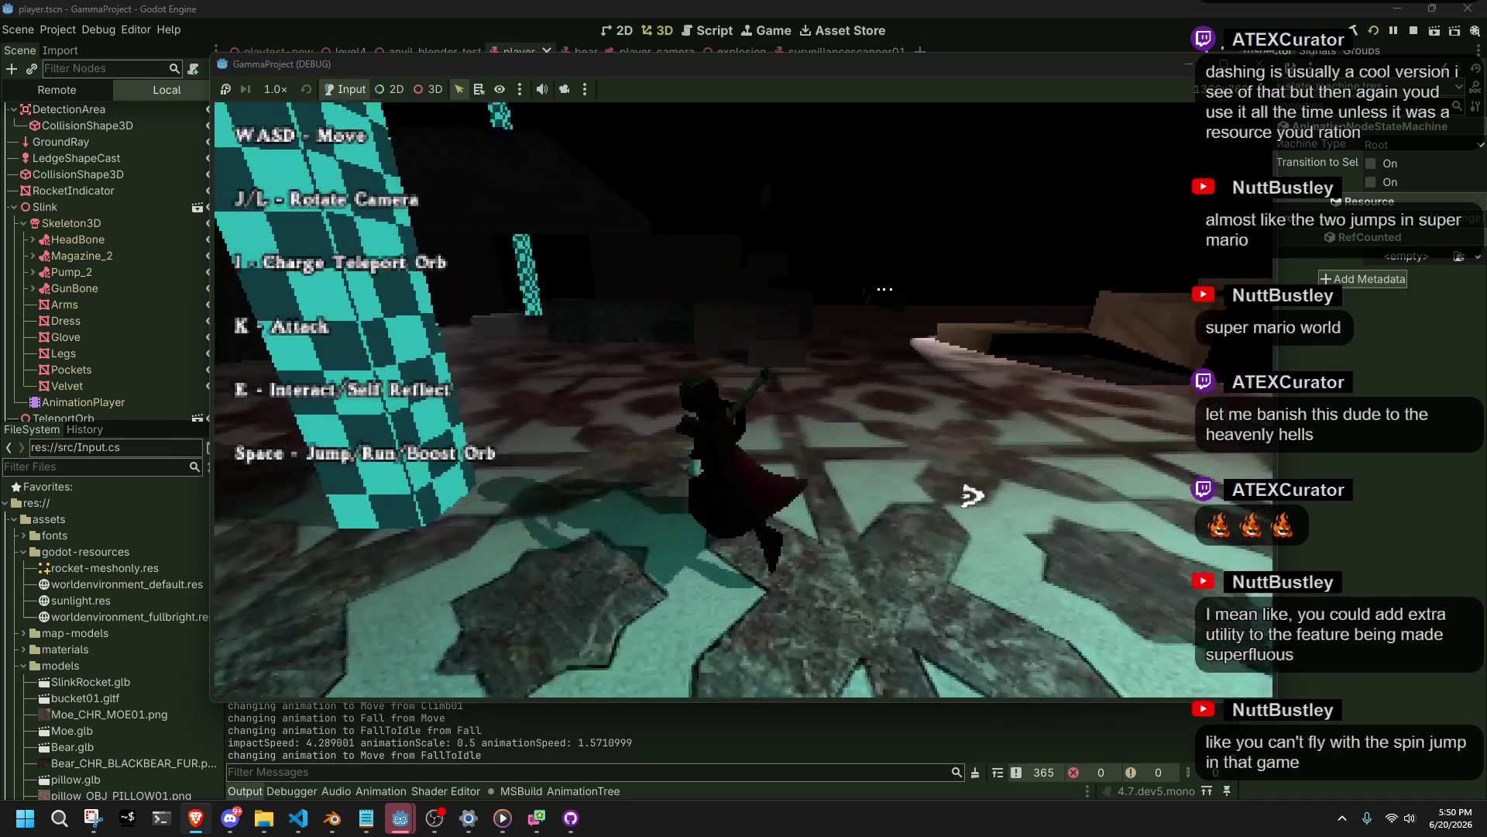
pyautogui.press('d')
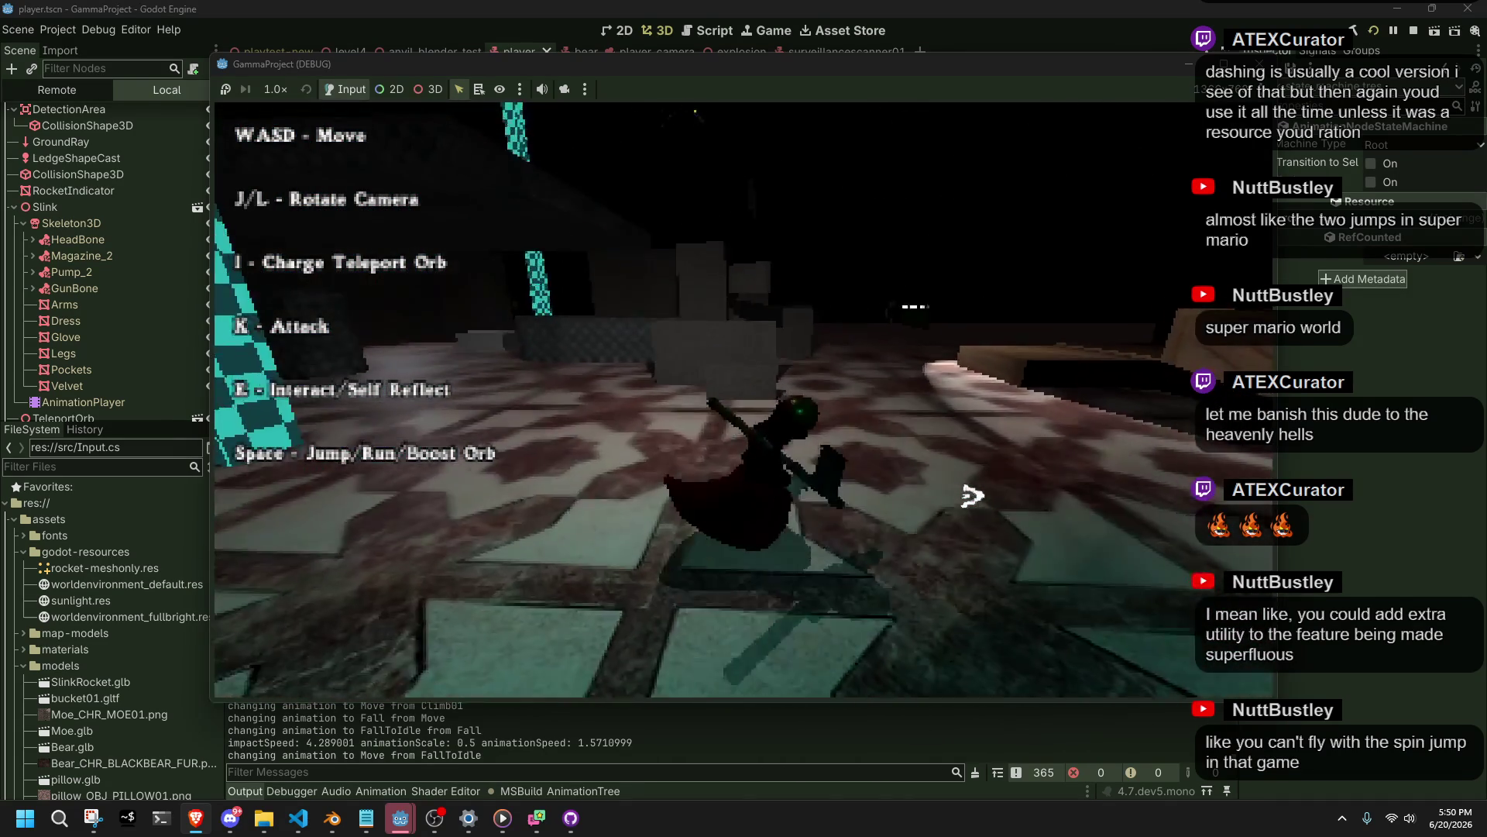
pyautogui.press('w')
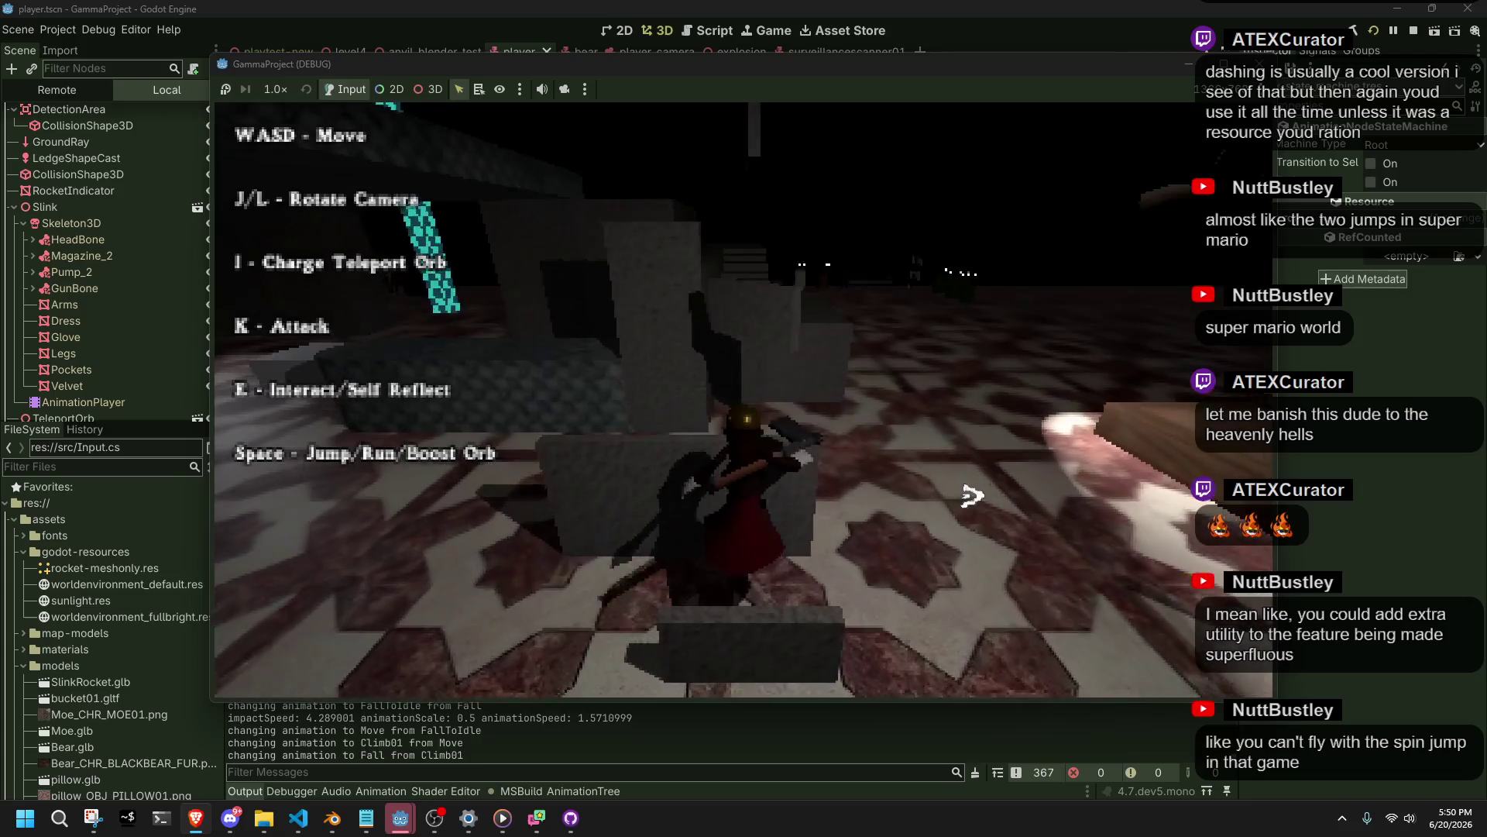
pyautogui.press('w')
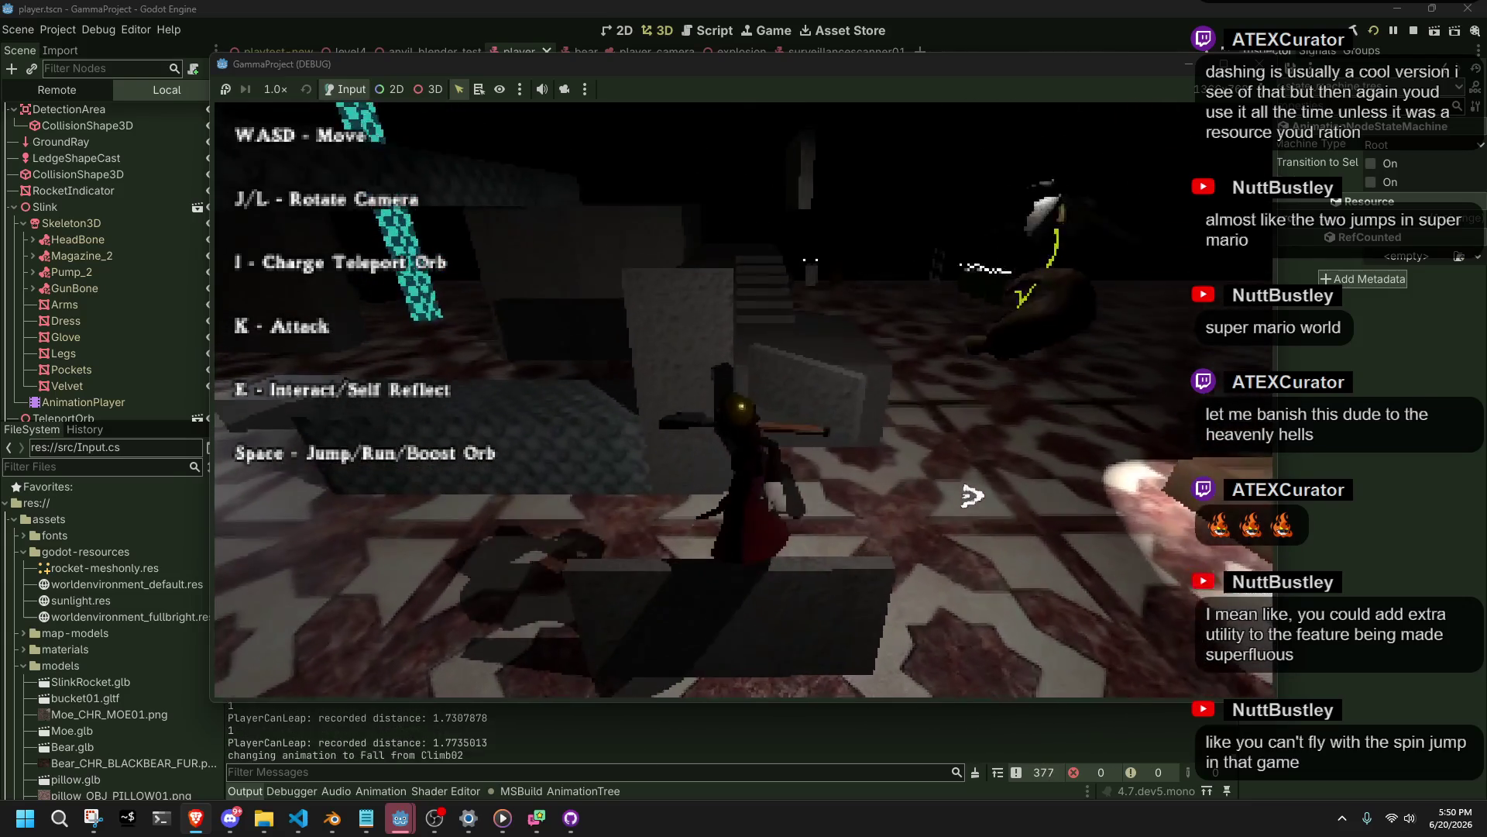
pyautogui.press('w')
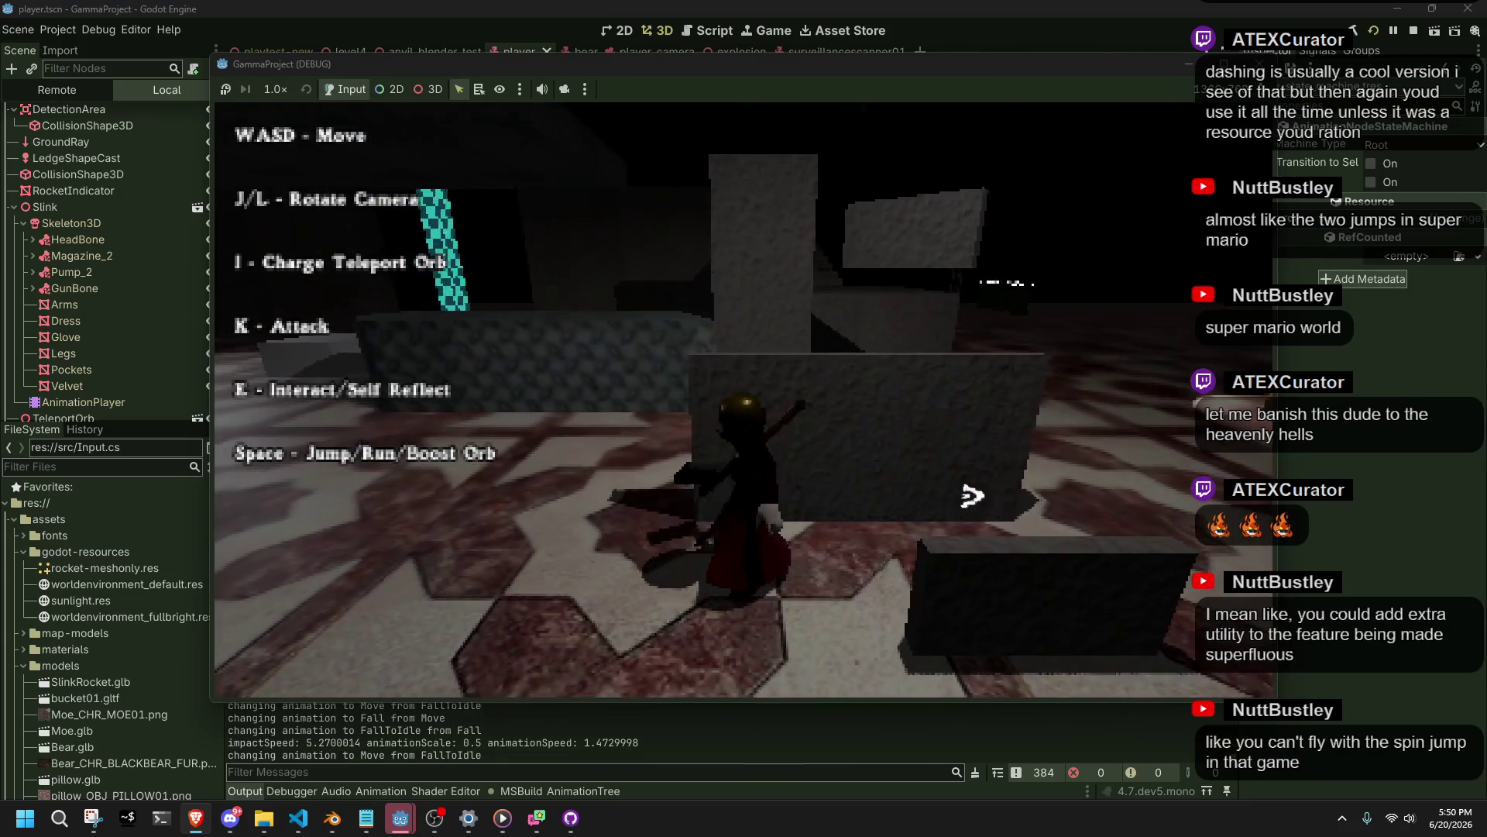
pyautogui.press('w')
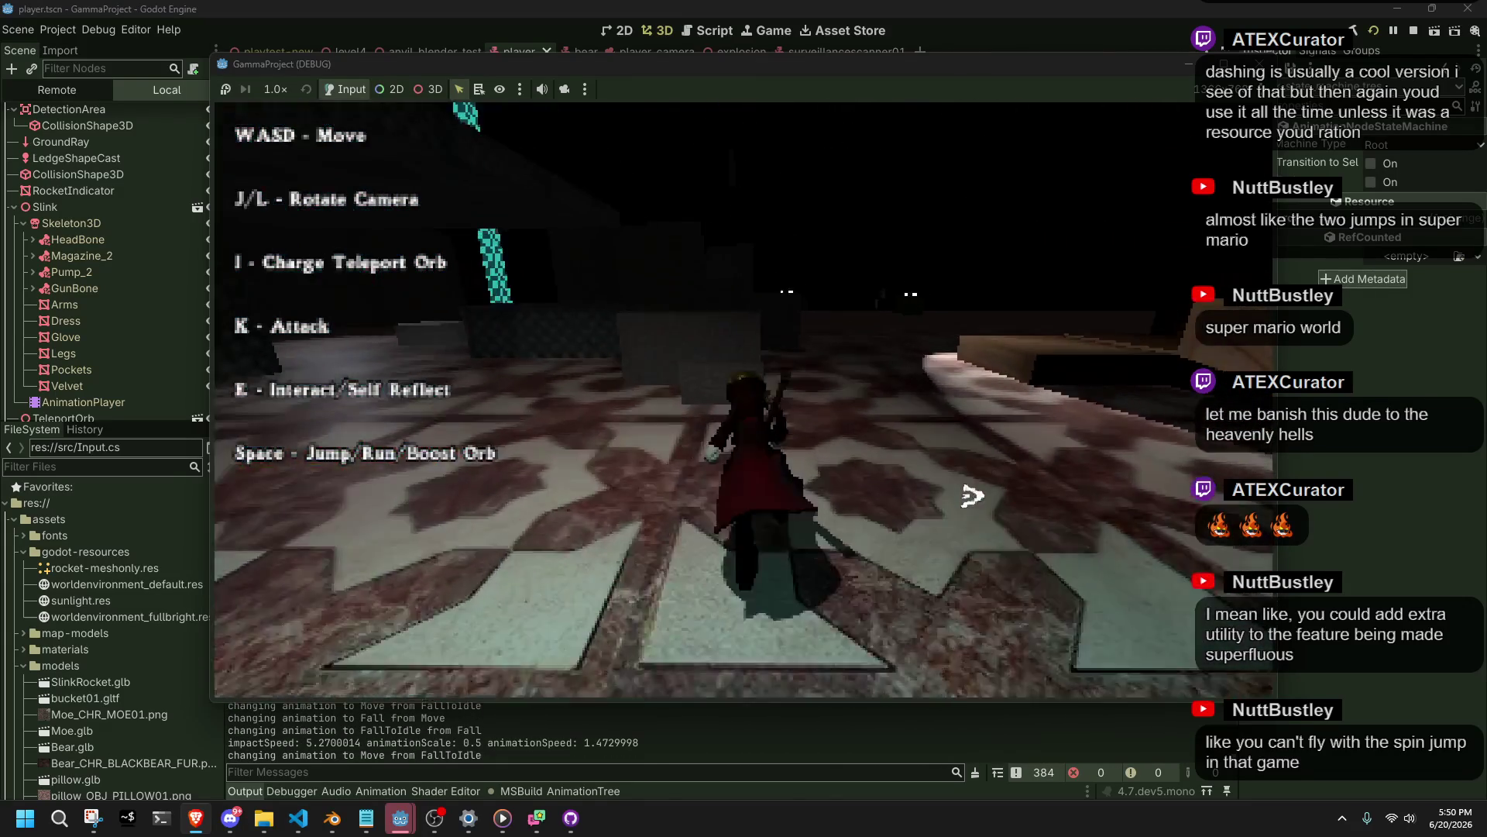
# Climb the block, leap off, and walk off the edge down to the tiled floor.
pyautogui.press('w')
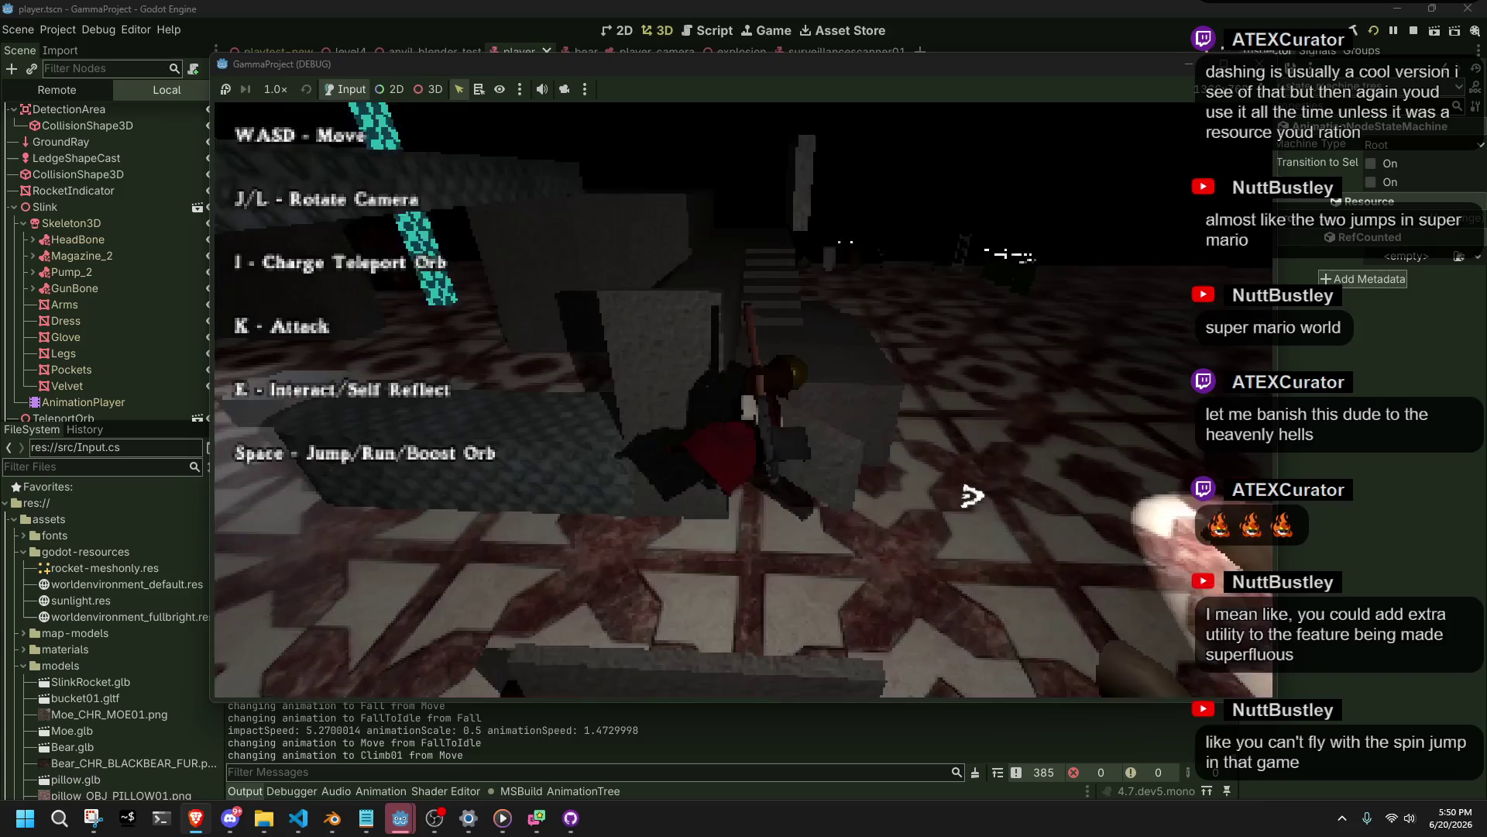
pyautogui.press('w')
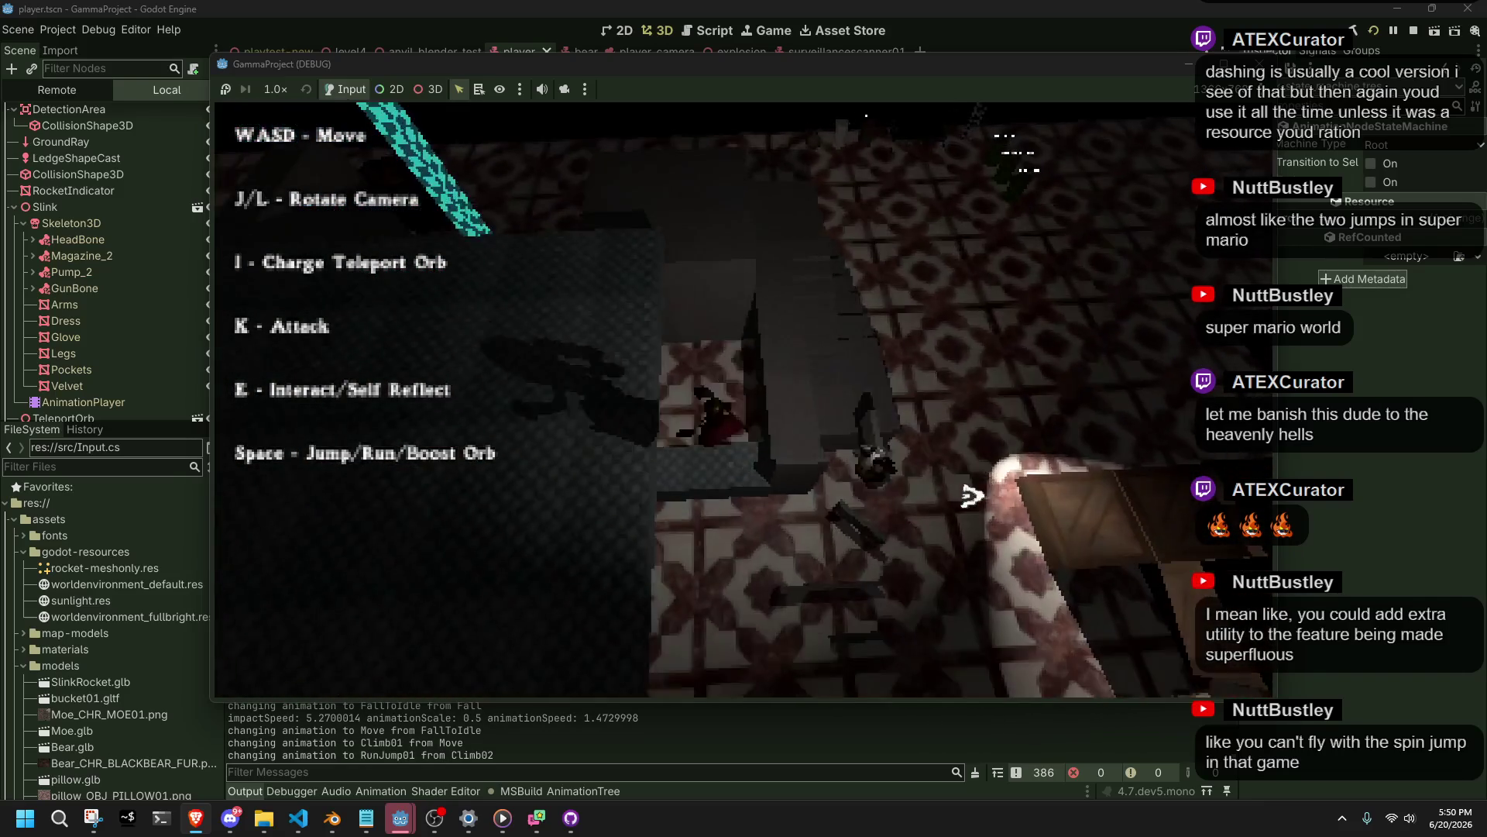
pyautogui.press('w')
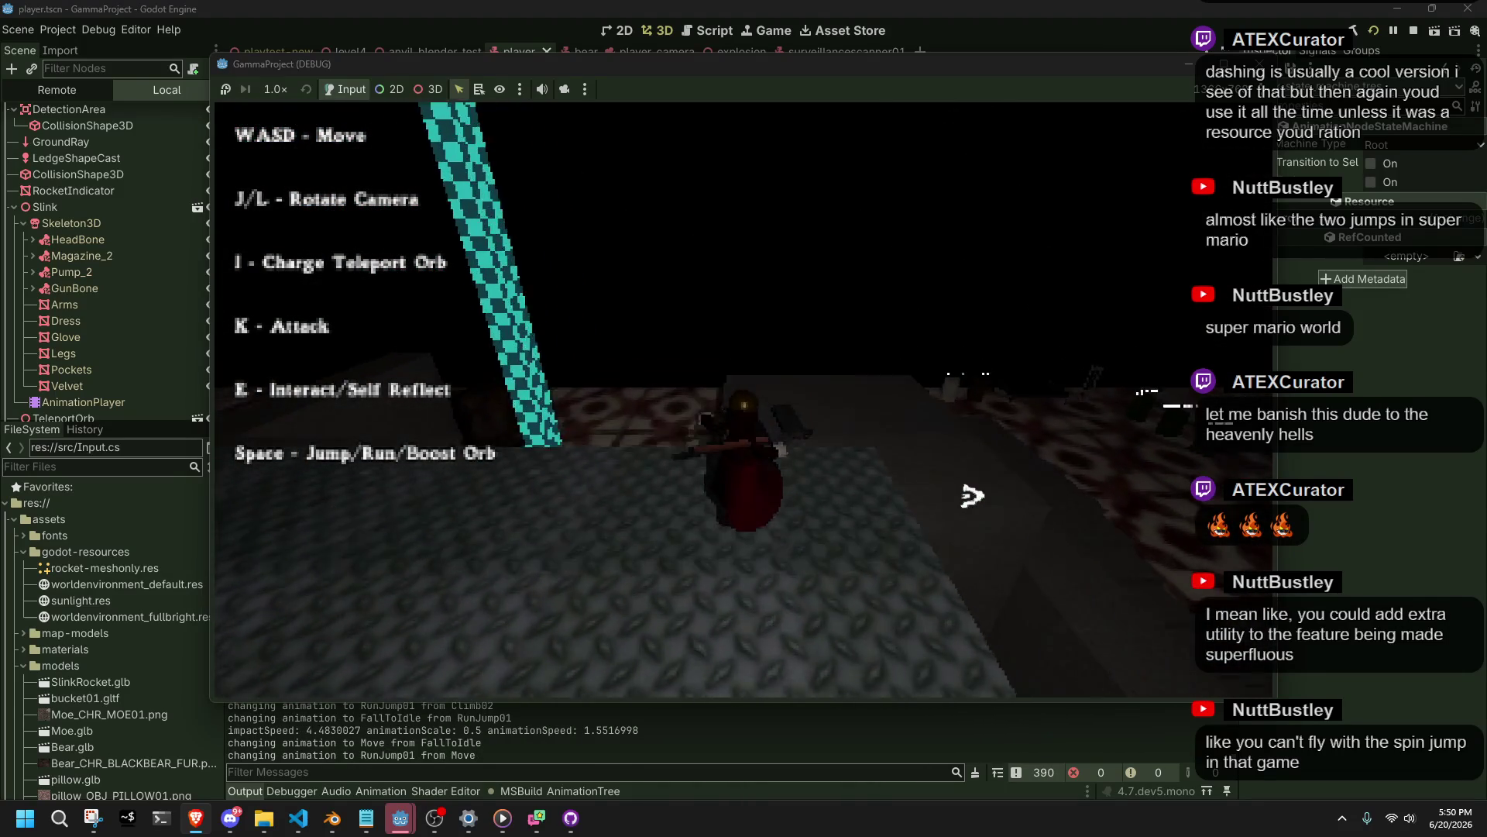
pyautogui.press('w')
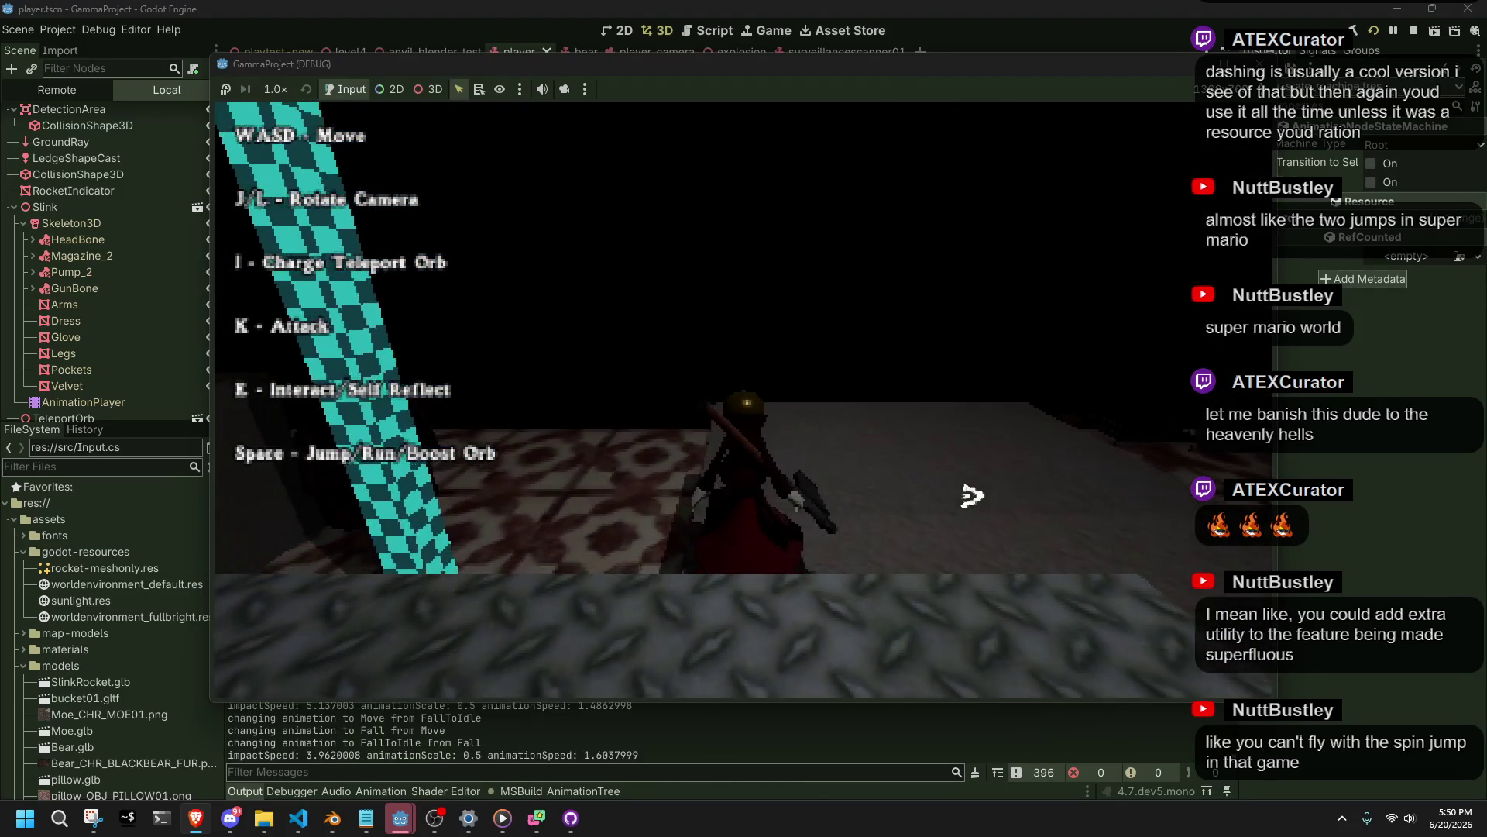
pyautogui.press('w')
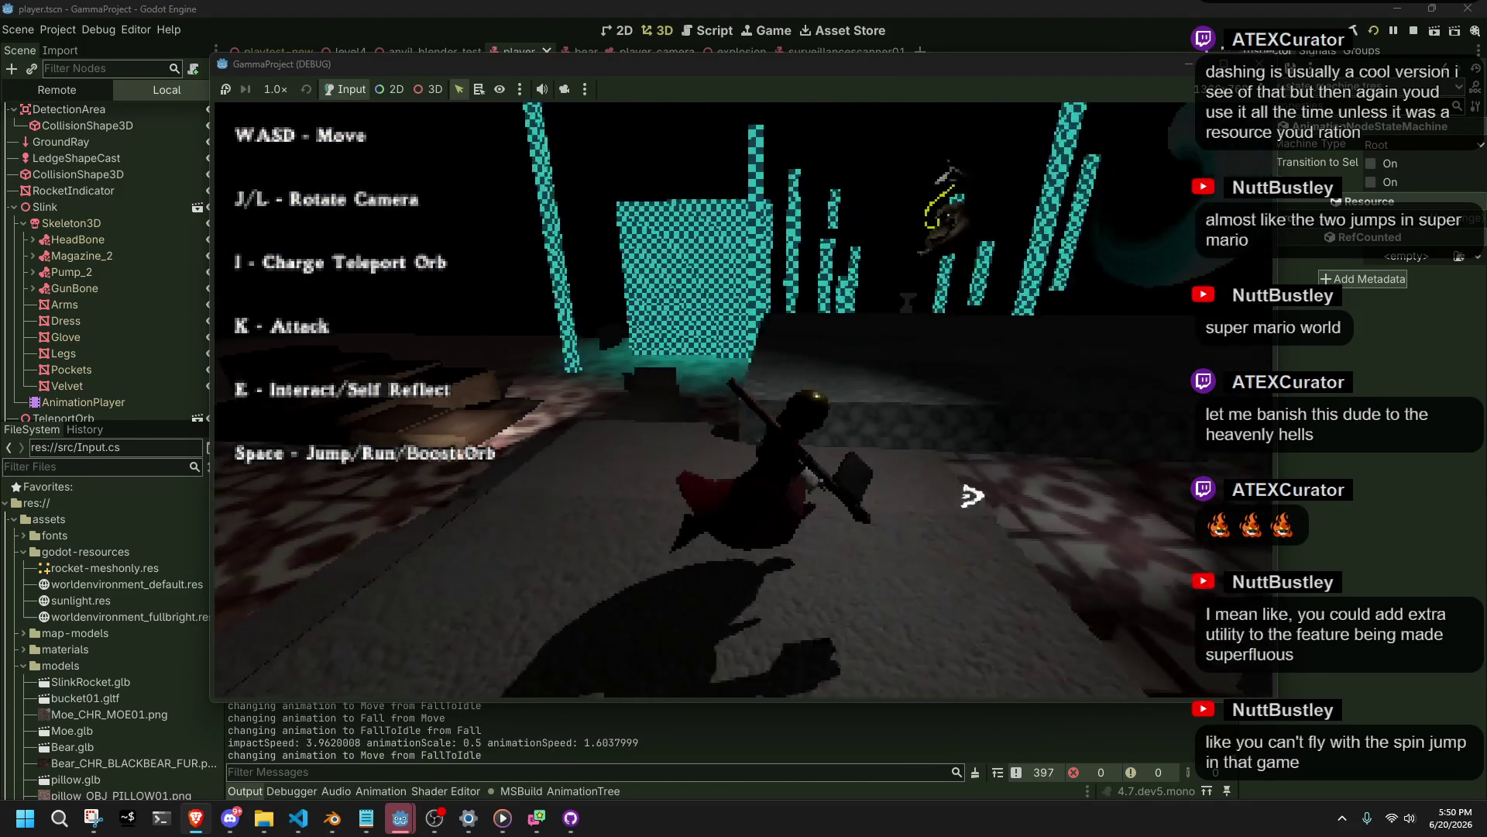
pyautogui.press('w')
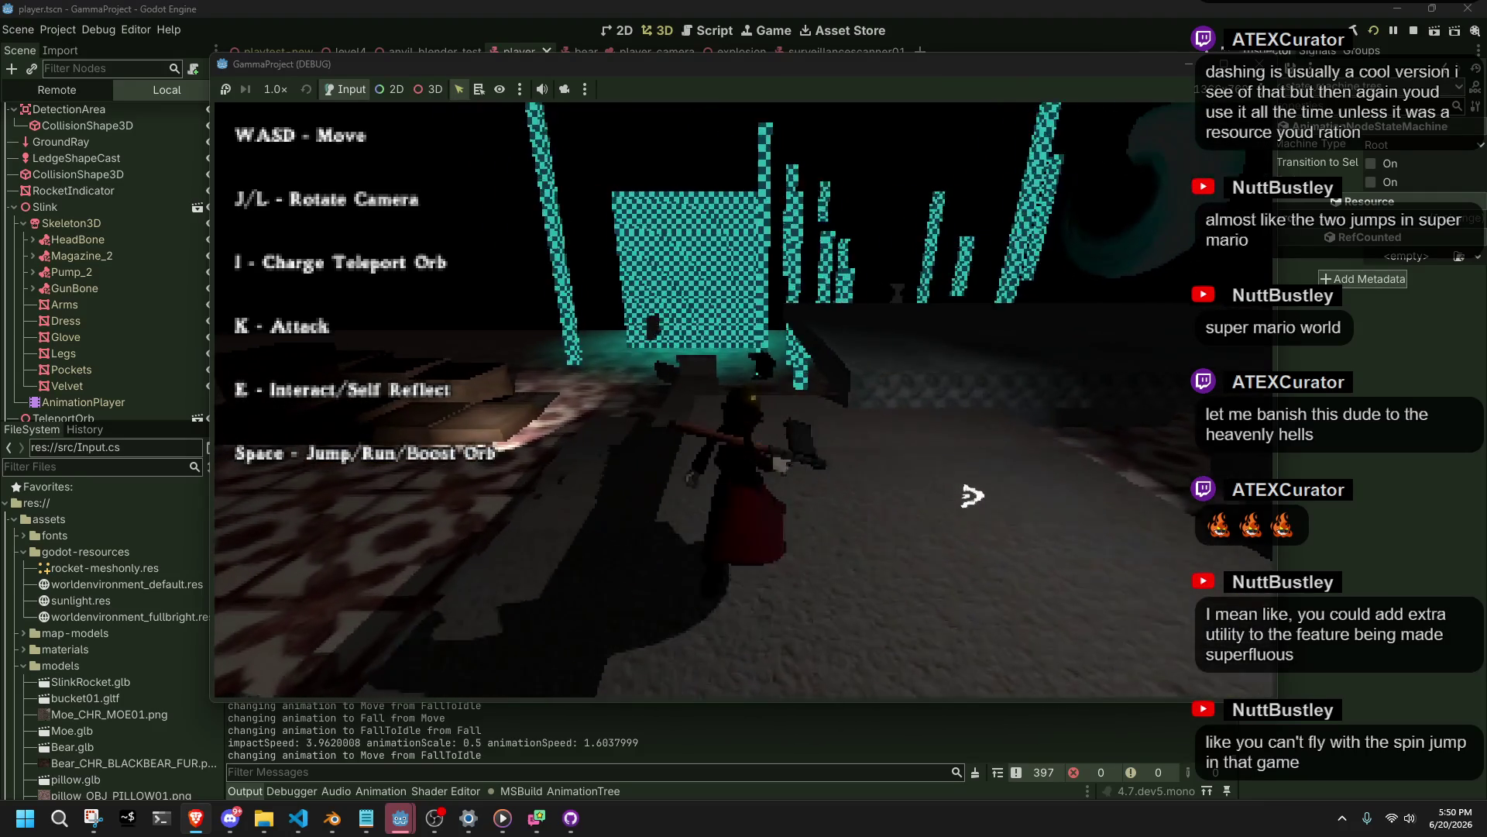
pyautogui.press('w')
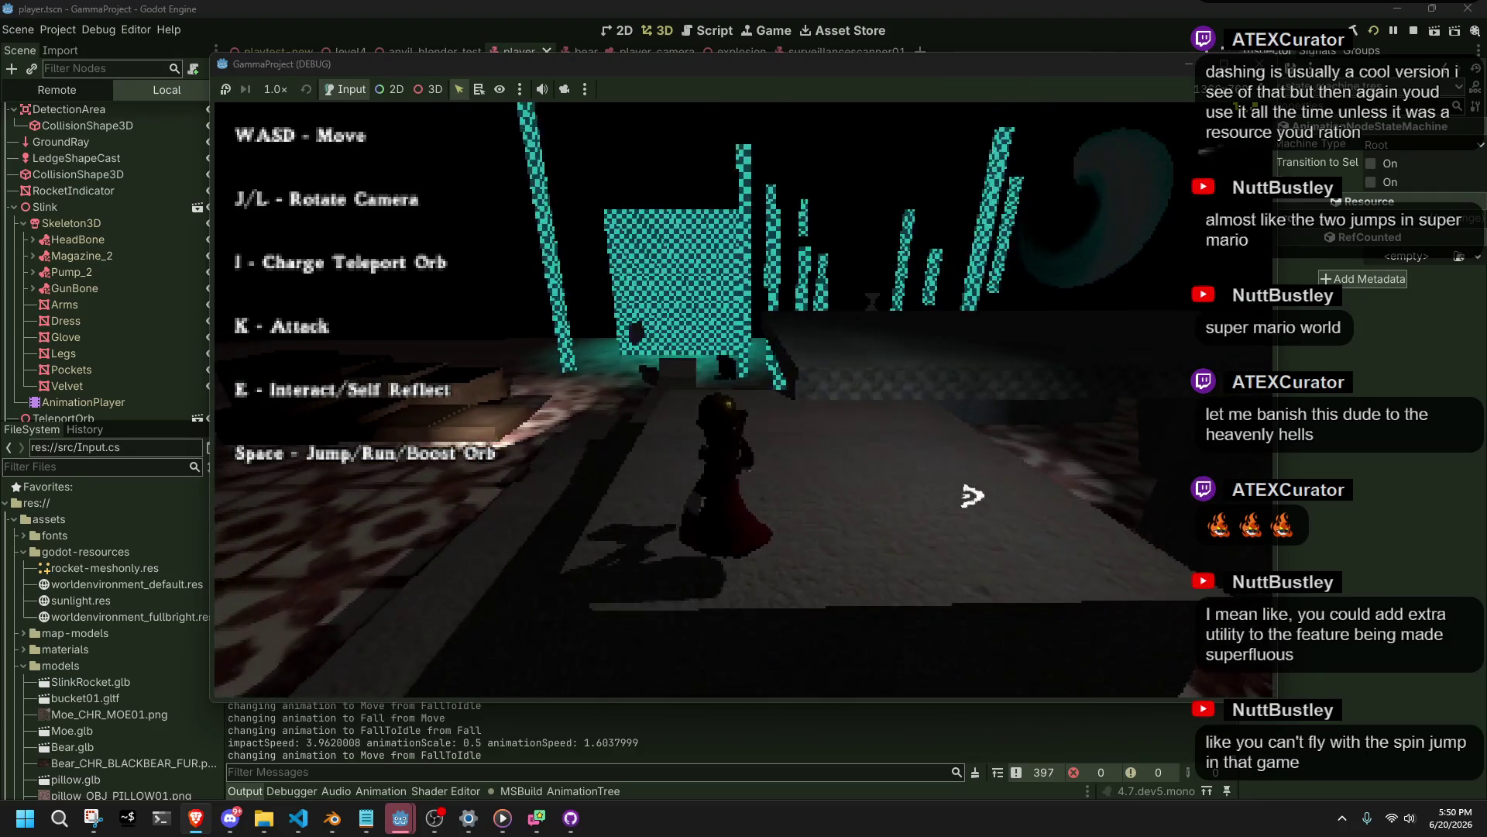
pyautogui.press('w')
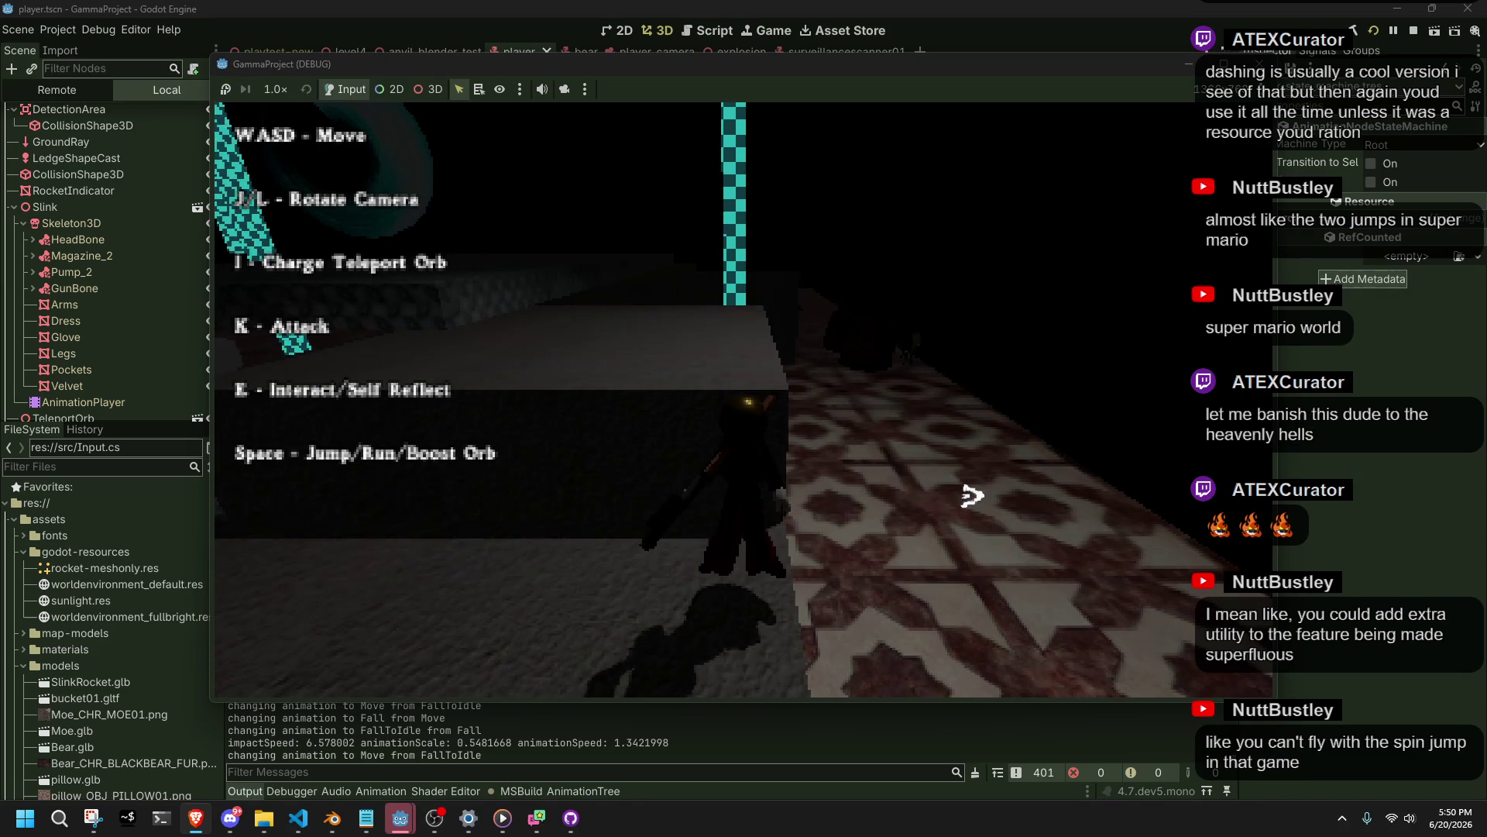
# Jump, roll and run-jump near the checkered walls while swinging the camera around.
pyautogui.press('l')
pyautogui.press('space')
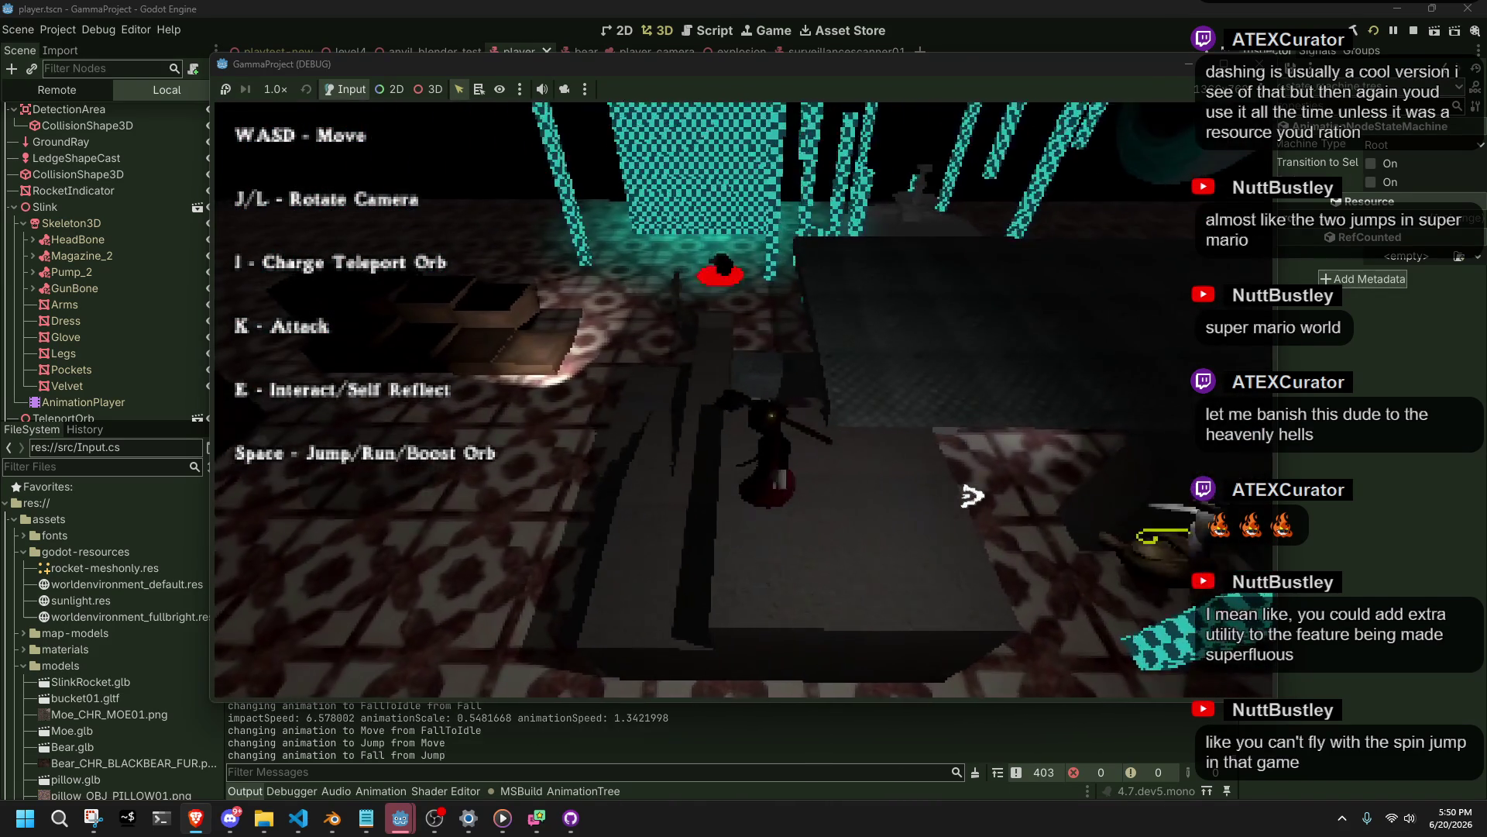
pyautogui.press('w')
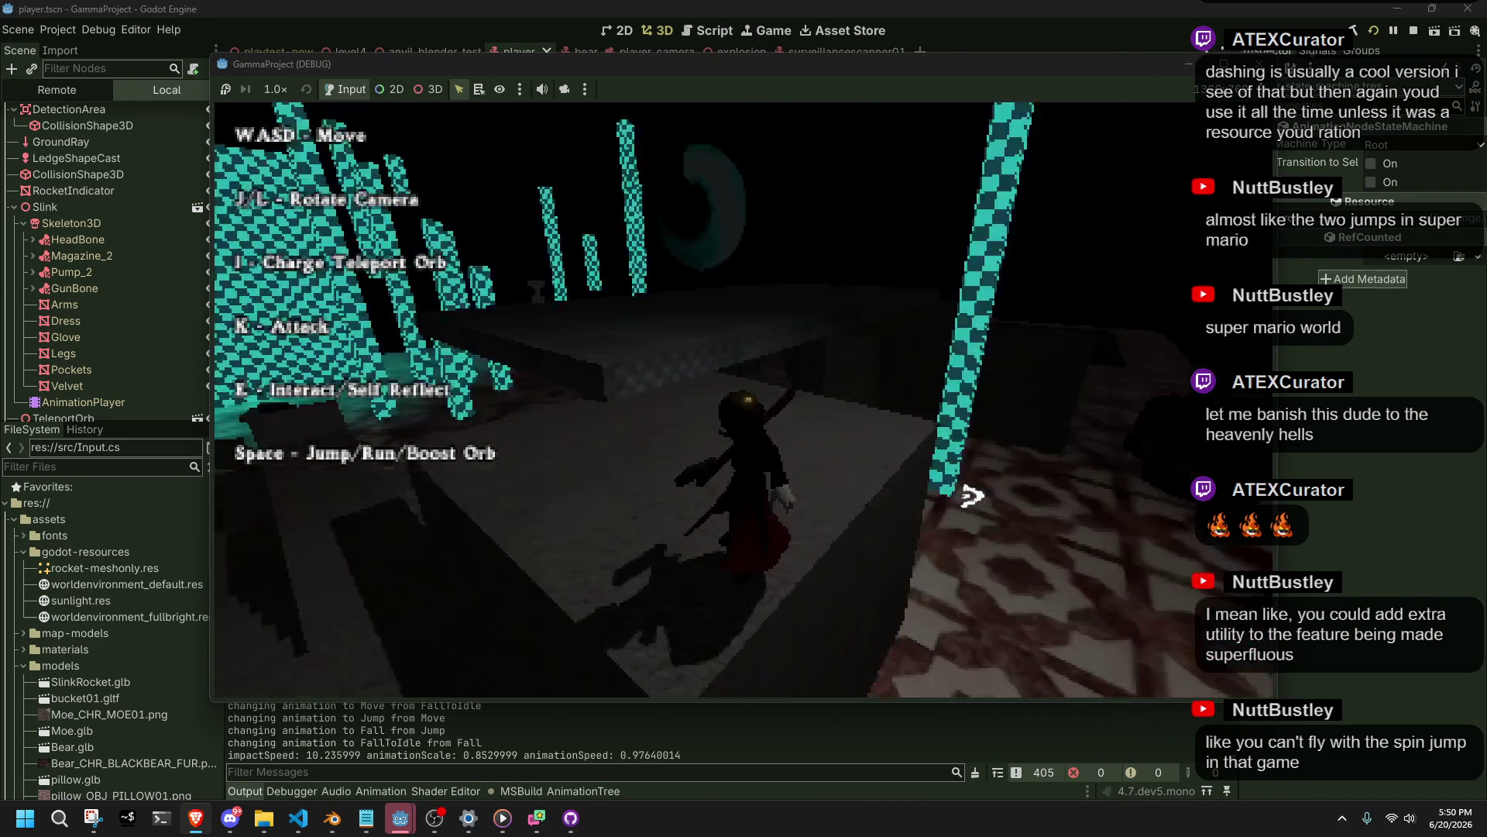
pyautogui.press('l')
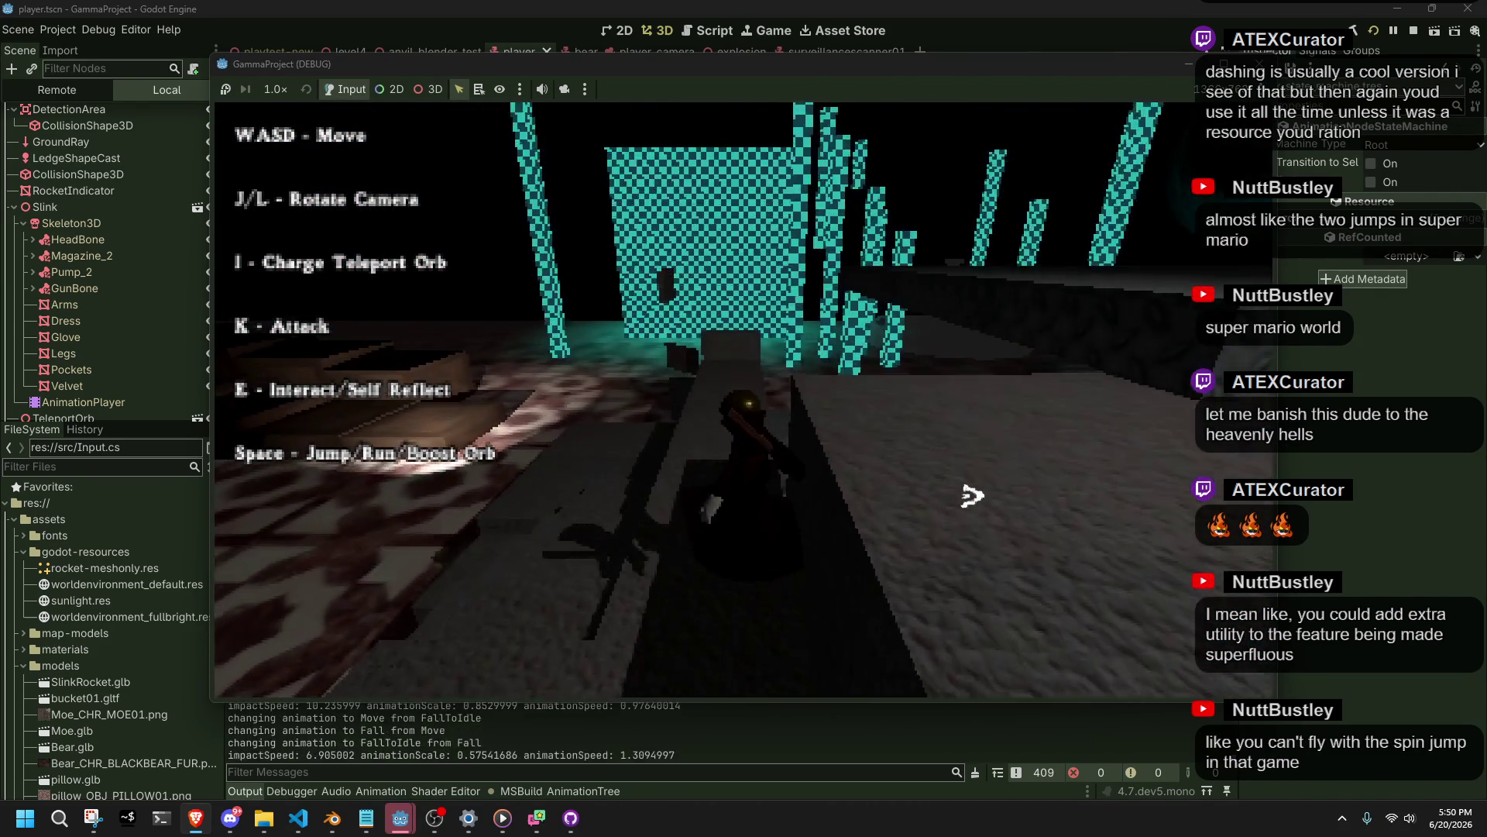
pyautogui.press('j')
pyautogui.press('w')
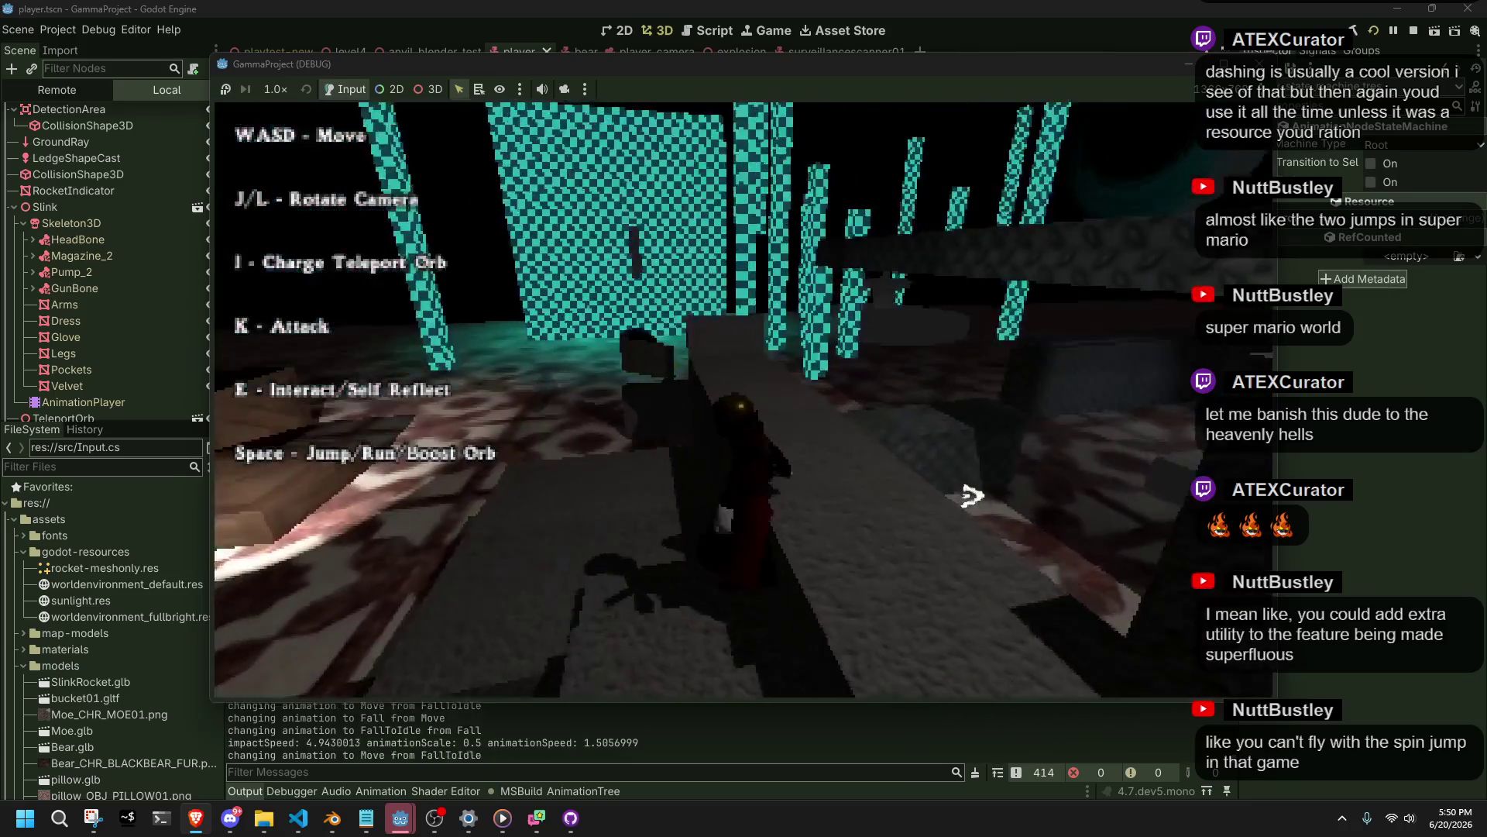
pyautogui.press('w')
pyautogui.press('l')
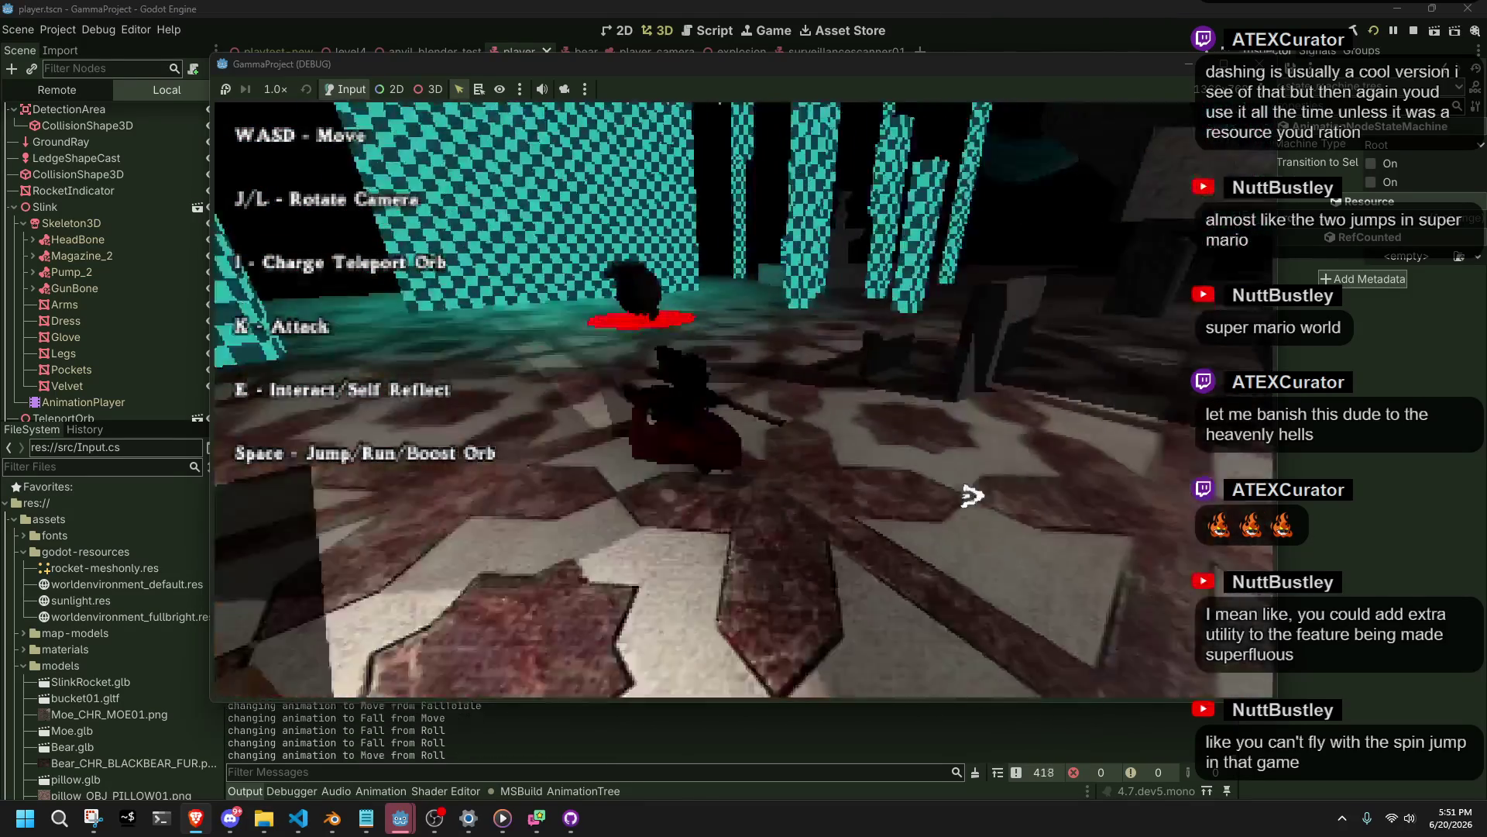
pyautogui.press('l')
pyautogui.press('space')
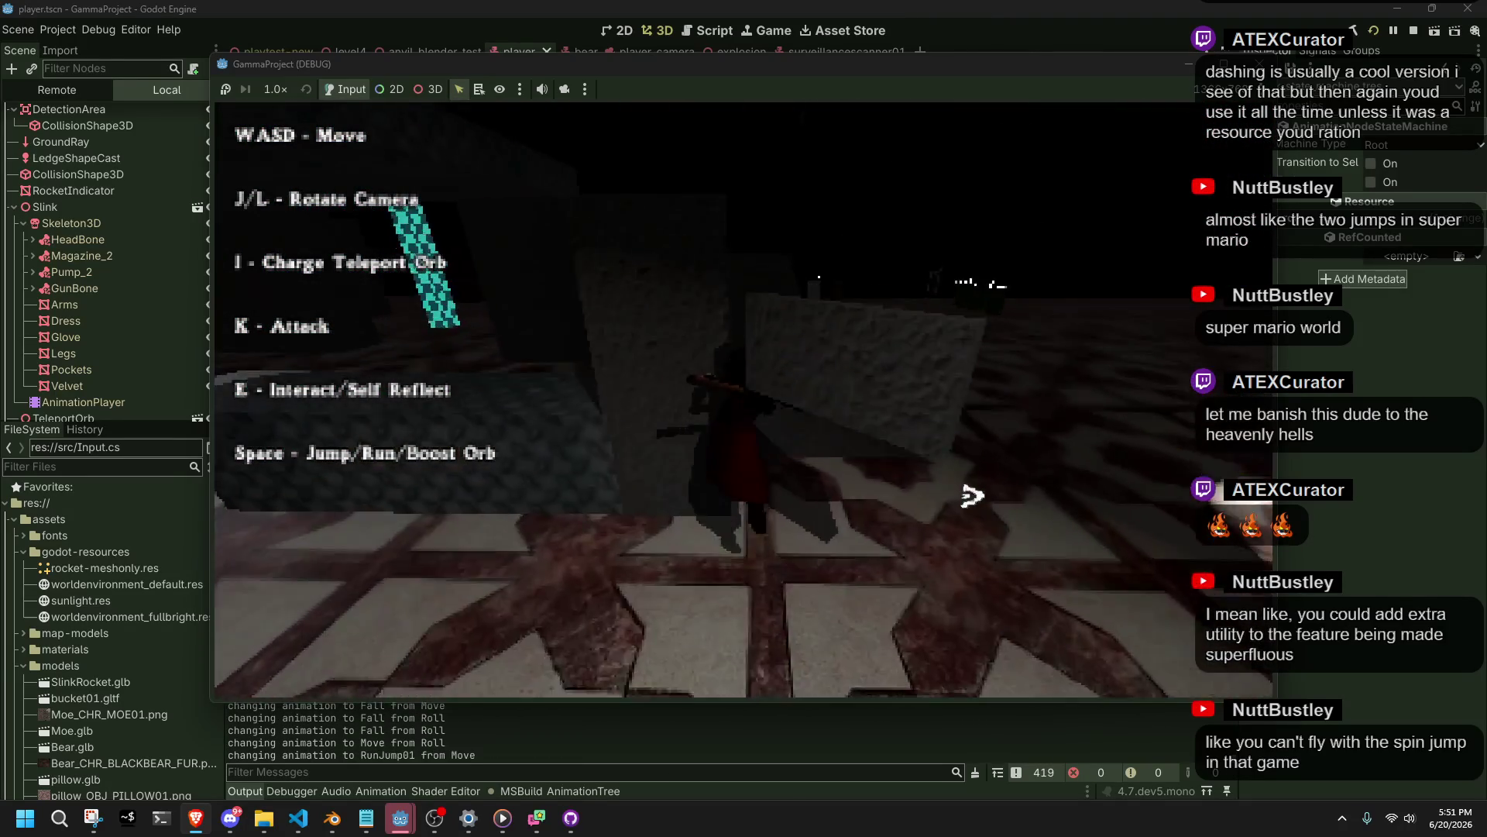
pyautogui.press('l')
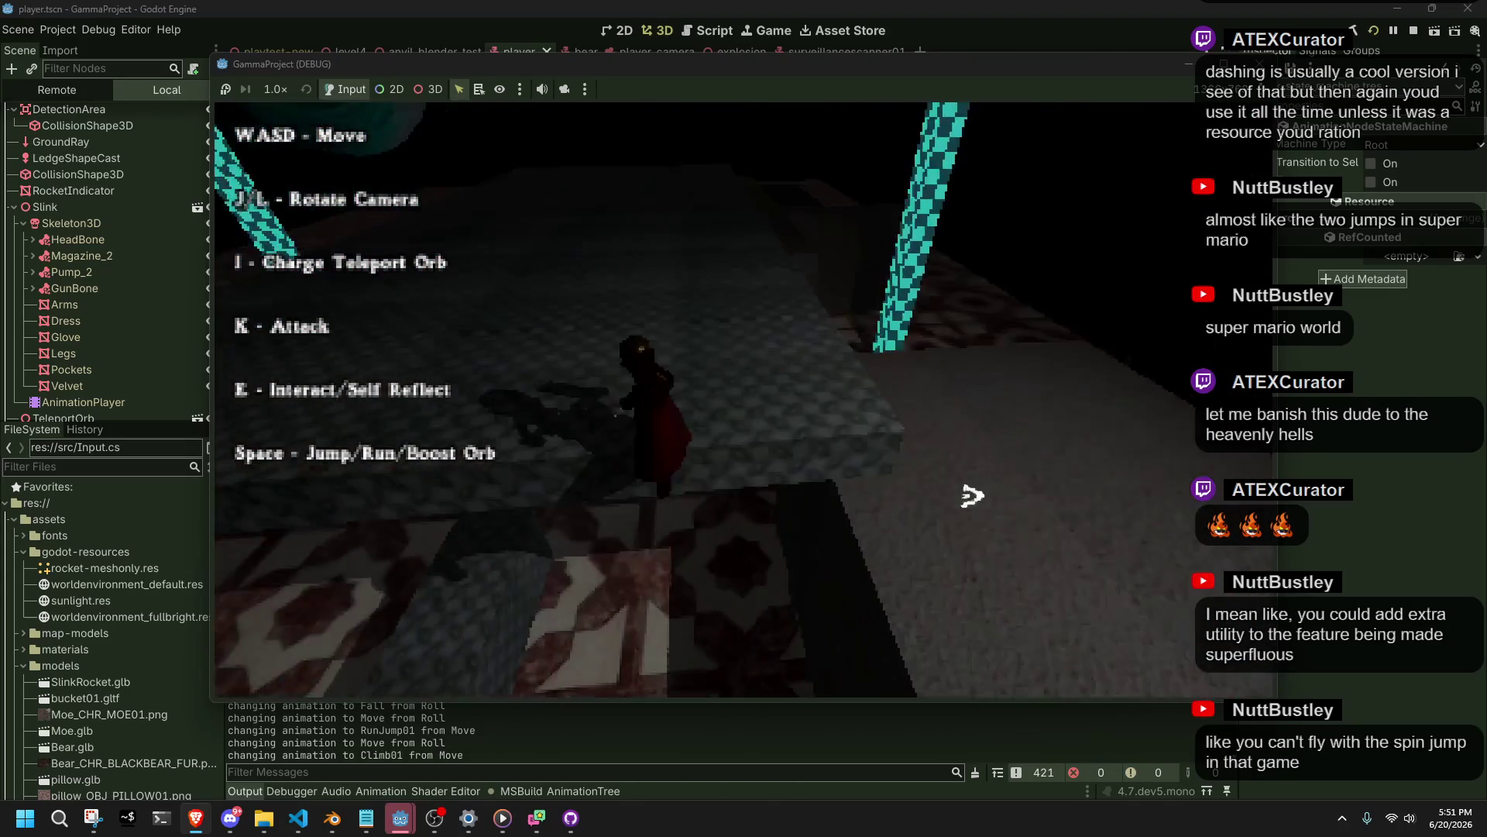
# Climb up, run-jump to the fountain, walk into the room and fire a rocket.
pyautogui.press('l')
pyautogui.press('space')
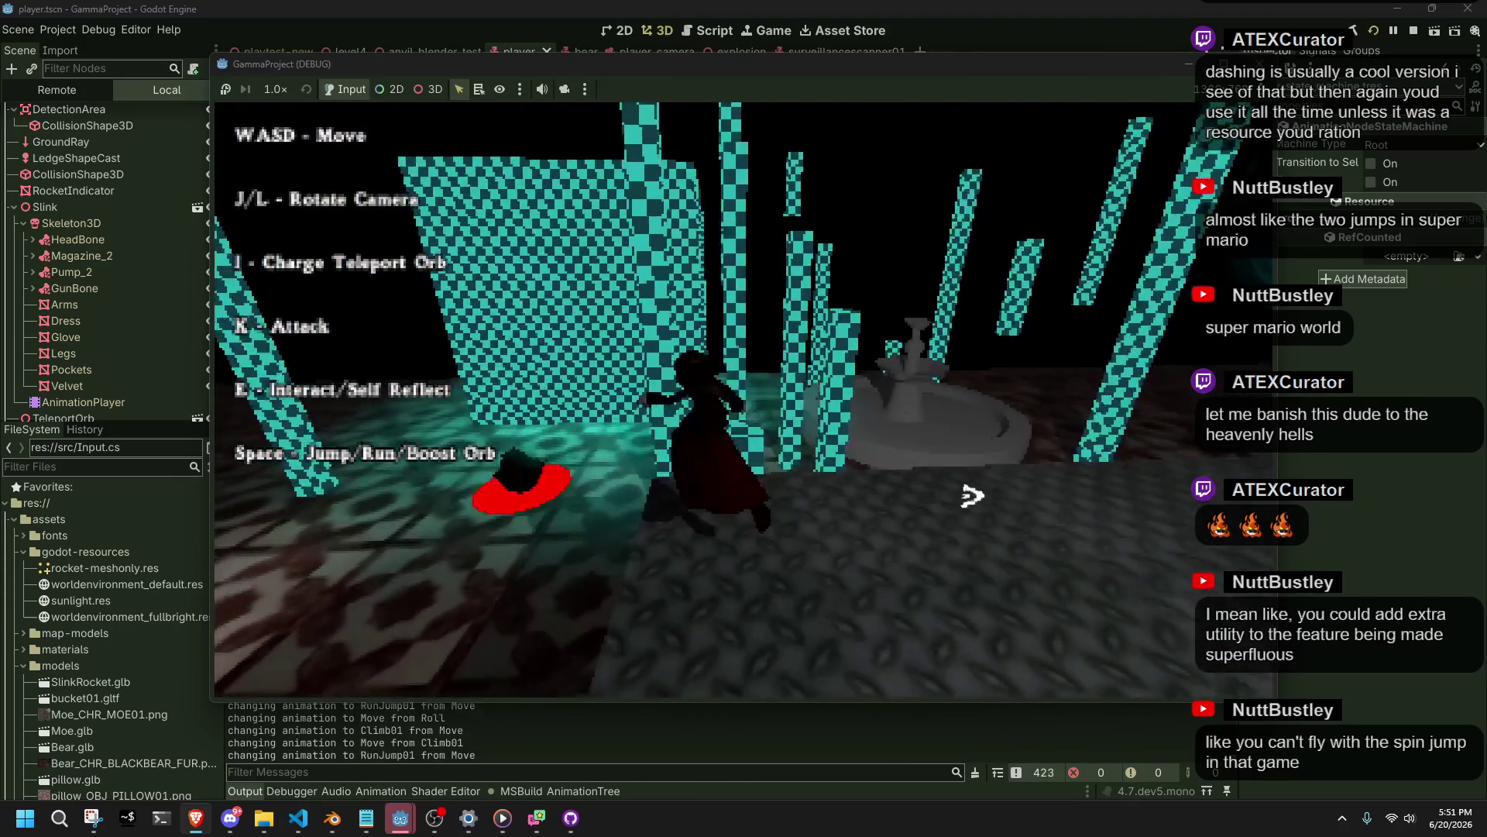
pyautogui.press('l')
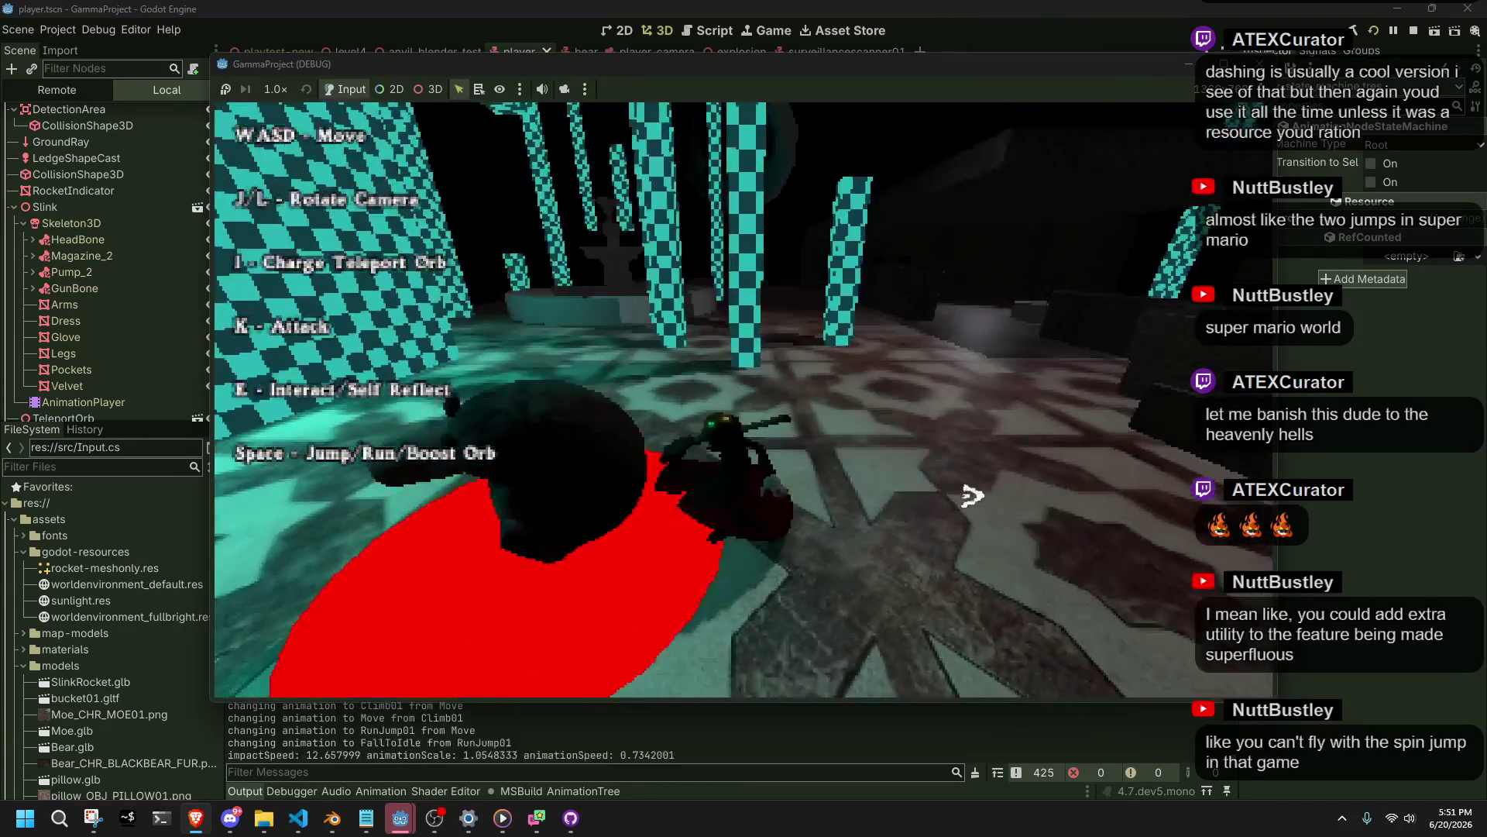
pyautogui.press('l')
pyautogui.press('w')
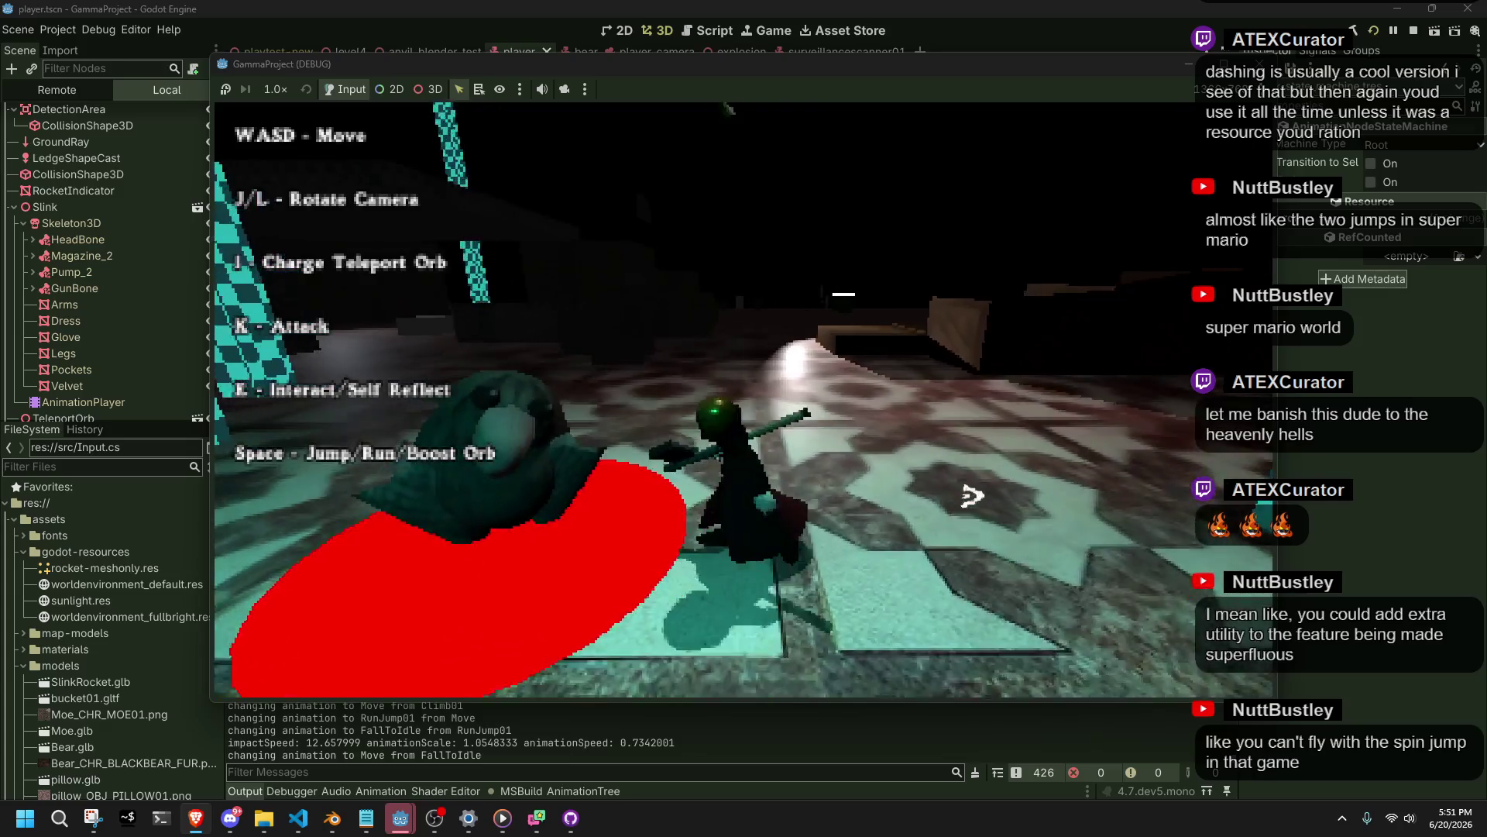
pyautogui.press('j')
pyautogui.press('k')
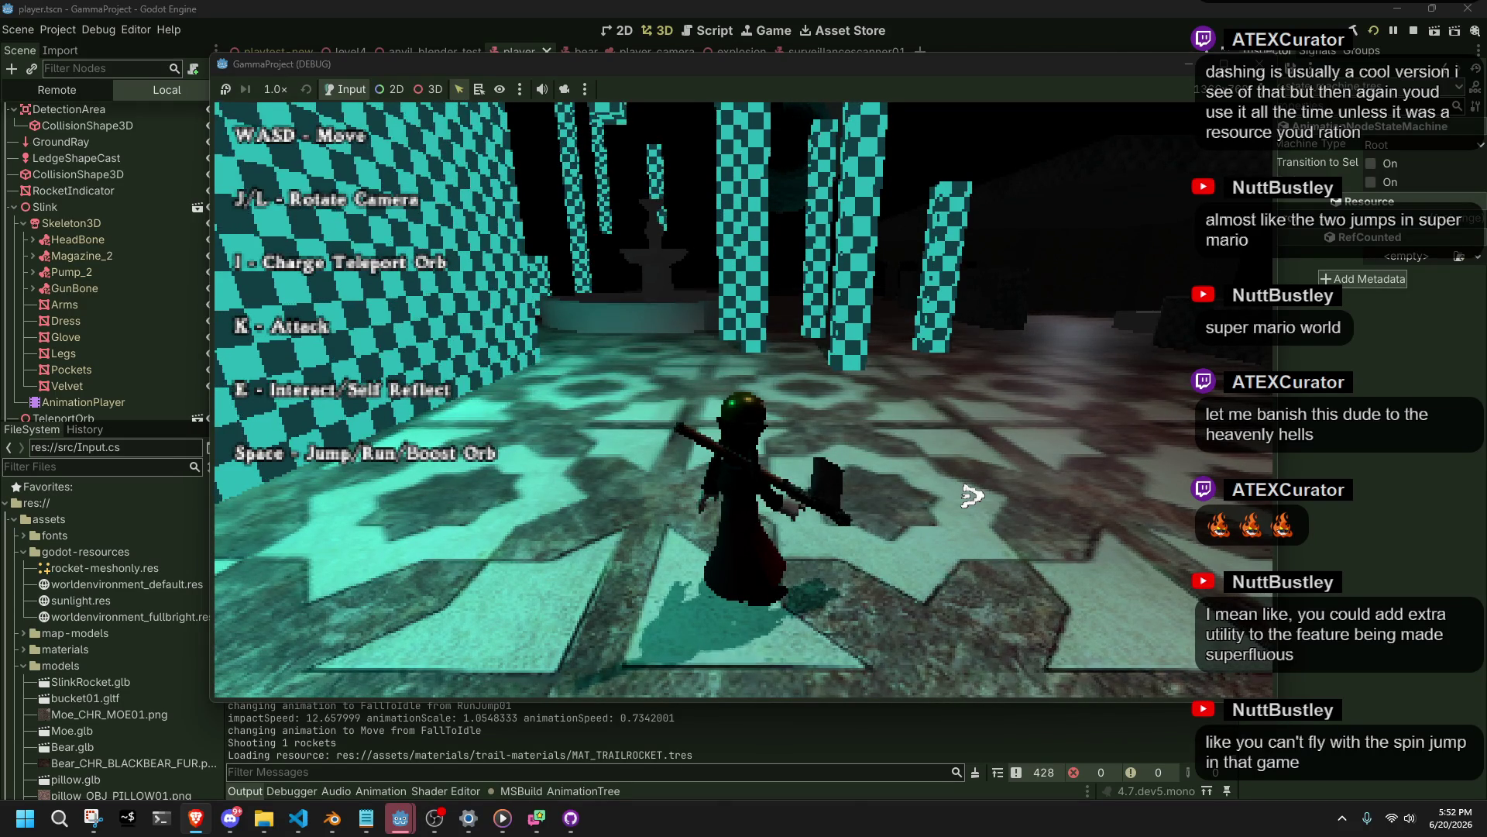
# Run into the wall, climb and jump off the ledge, then walk toward the stone block.
pyautogui.press('a')
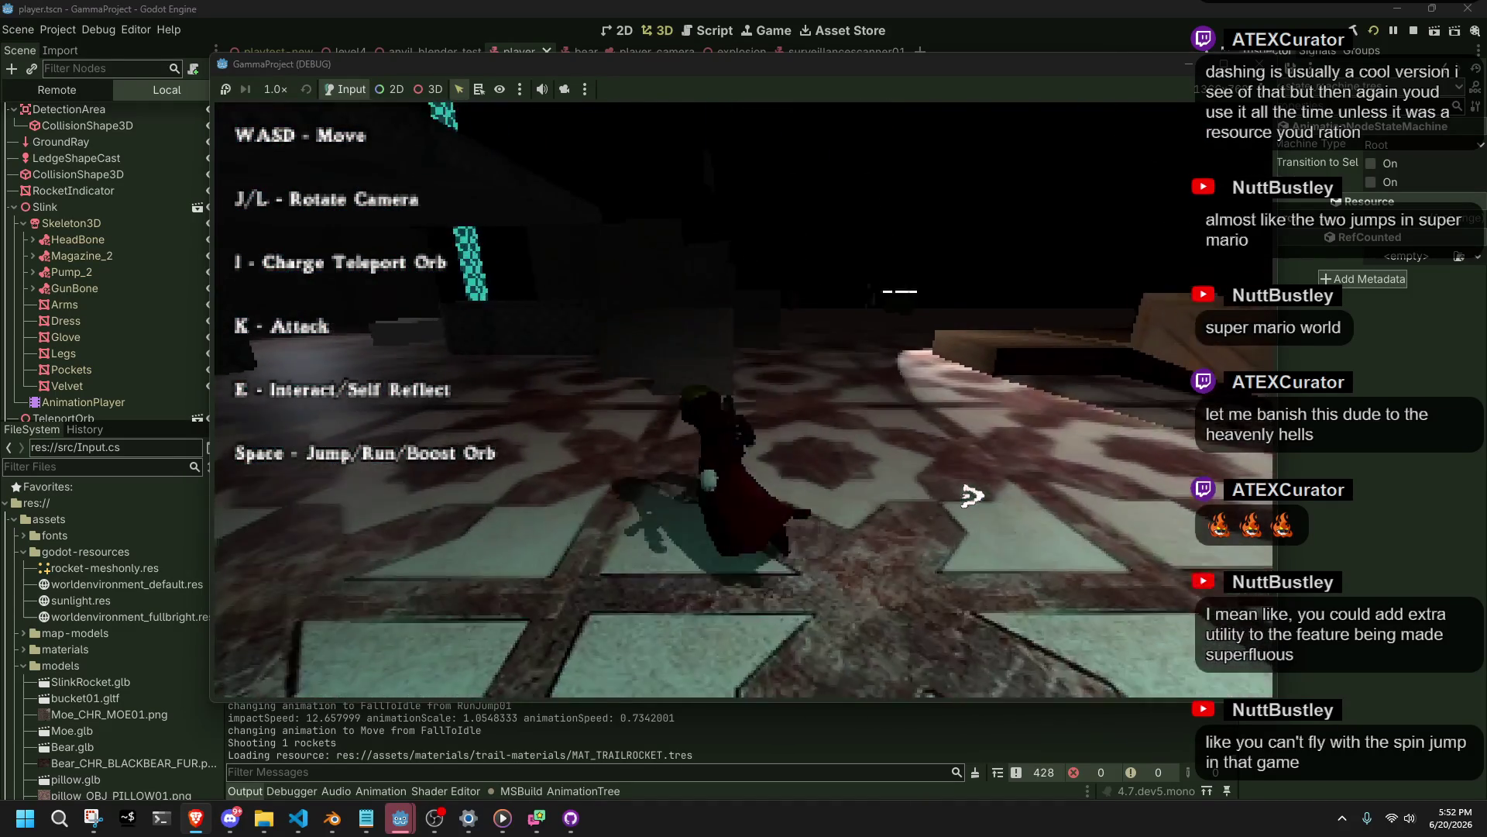
pyautogui.press('w')
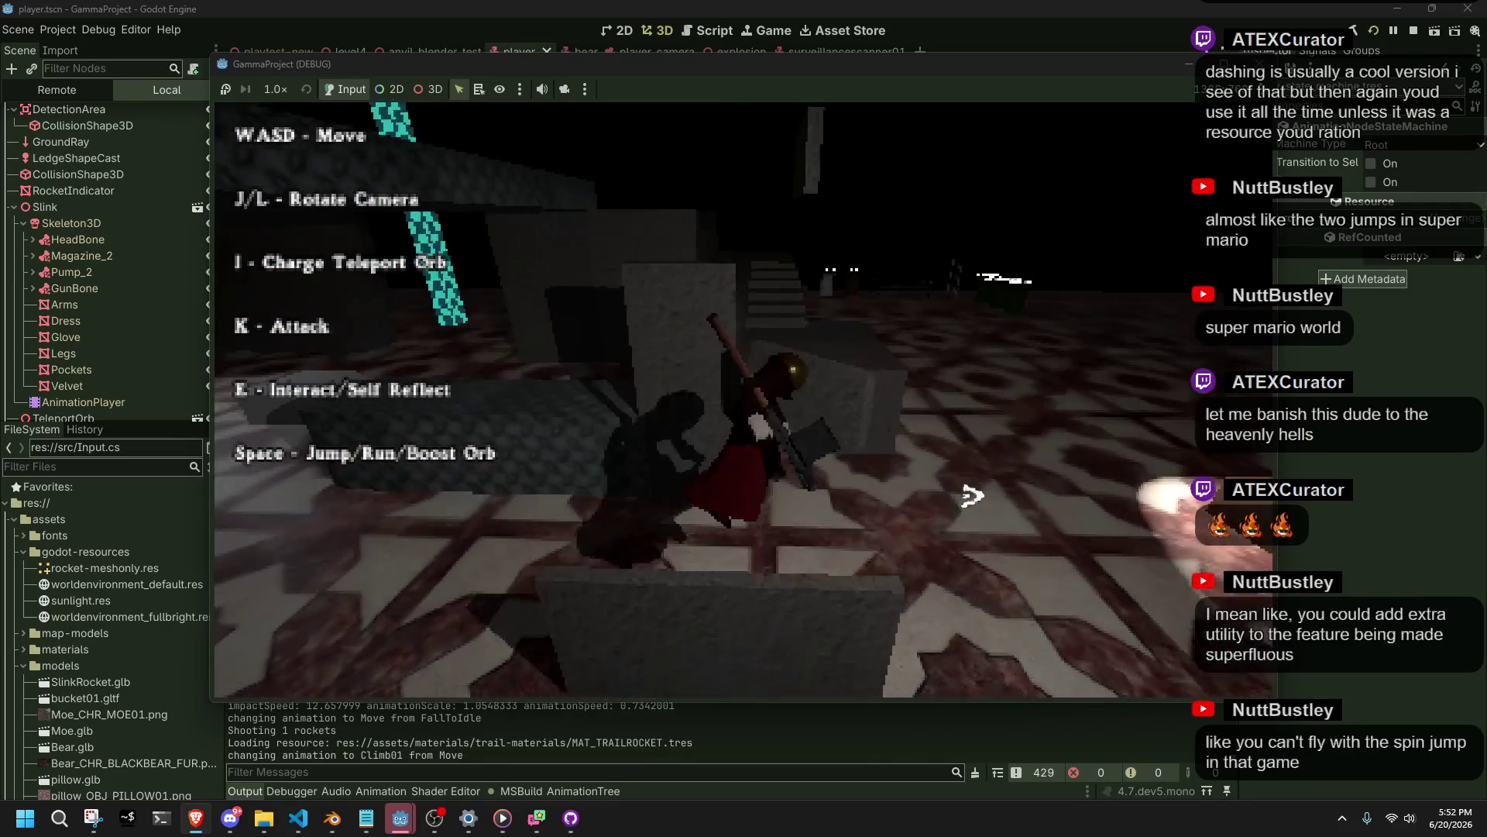
pyautogui.press('space')
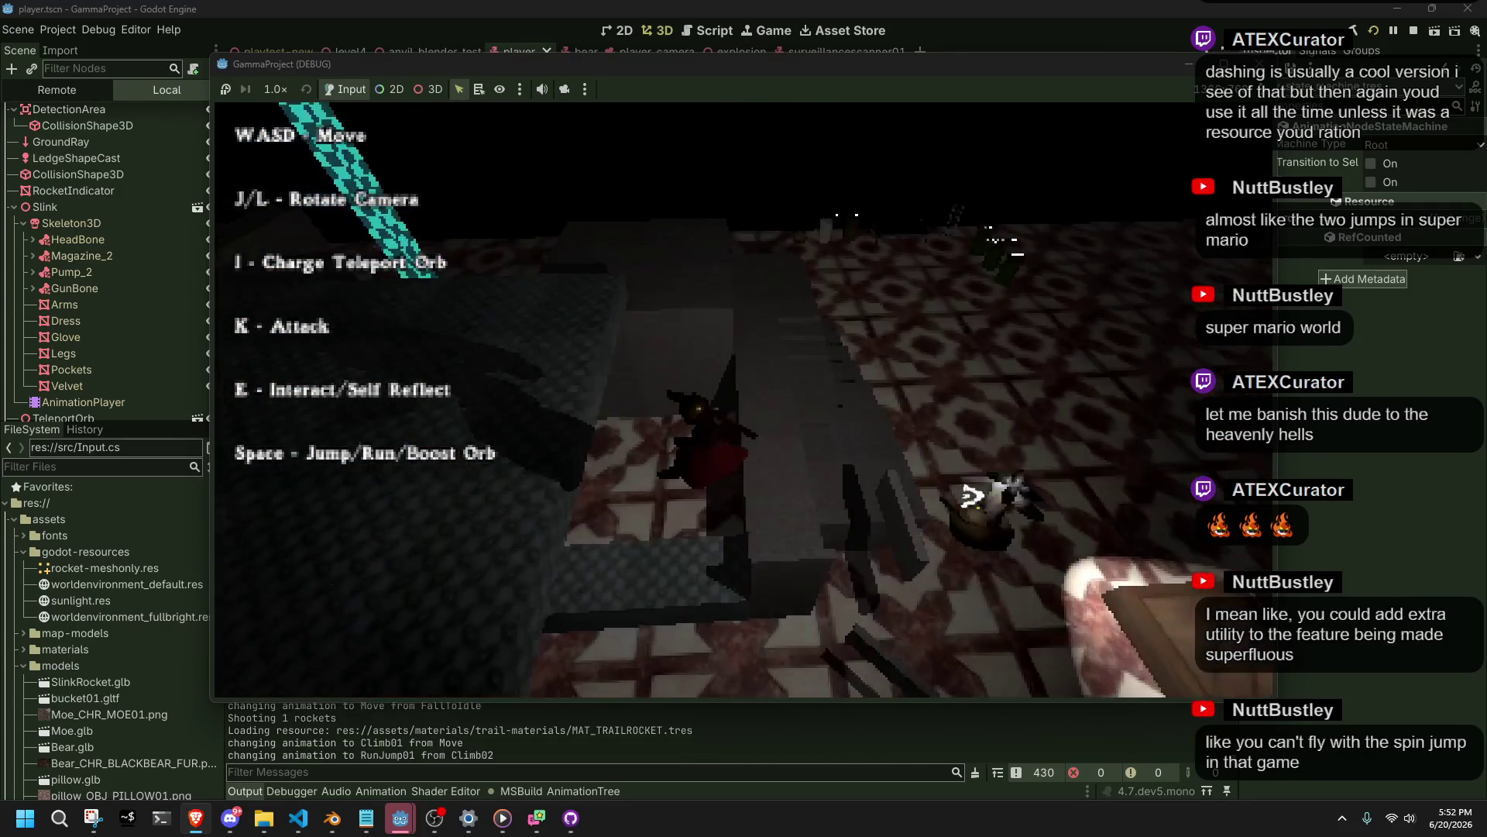
pyautogui.press('w')
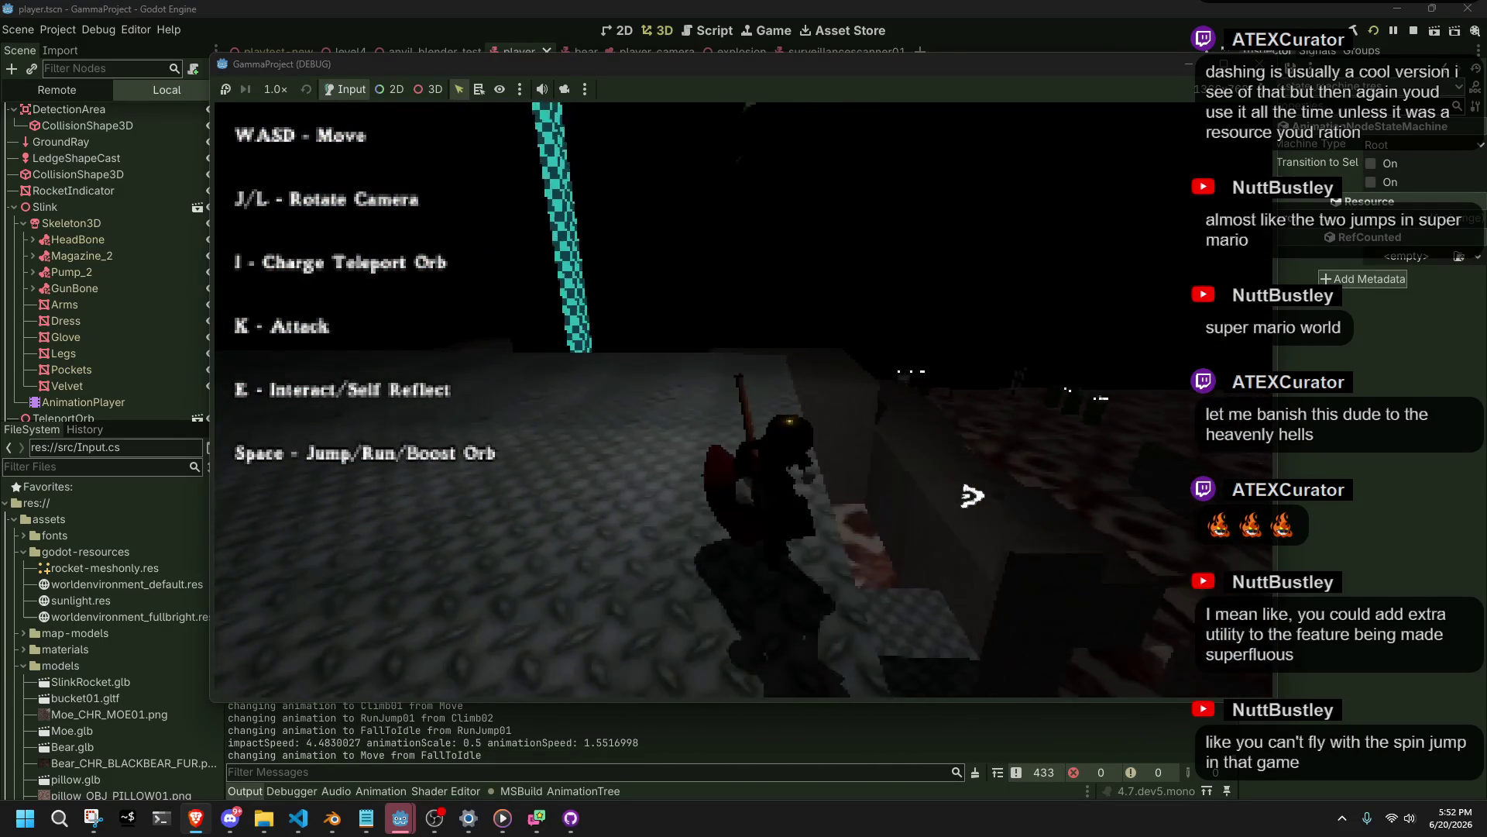
pyautogui.press('w')
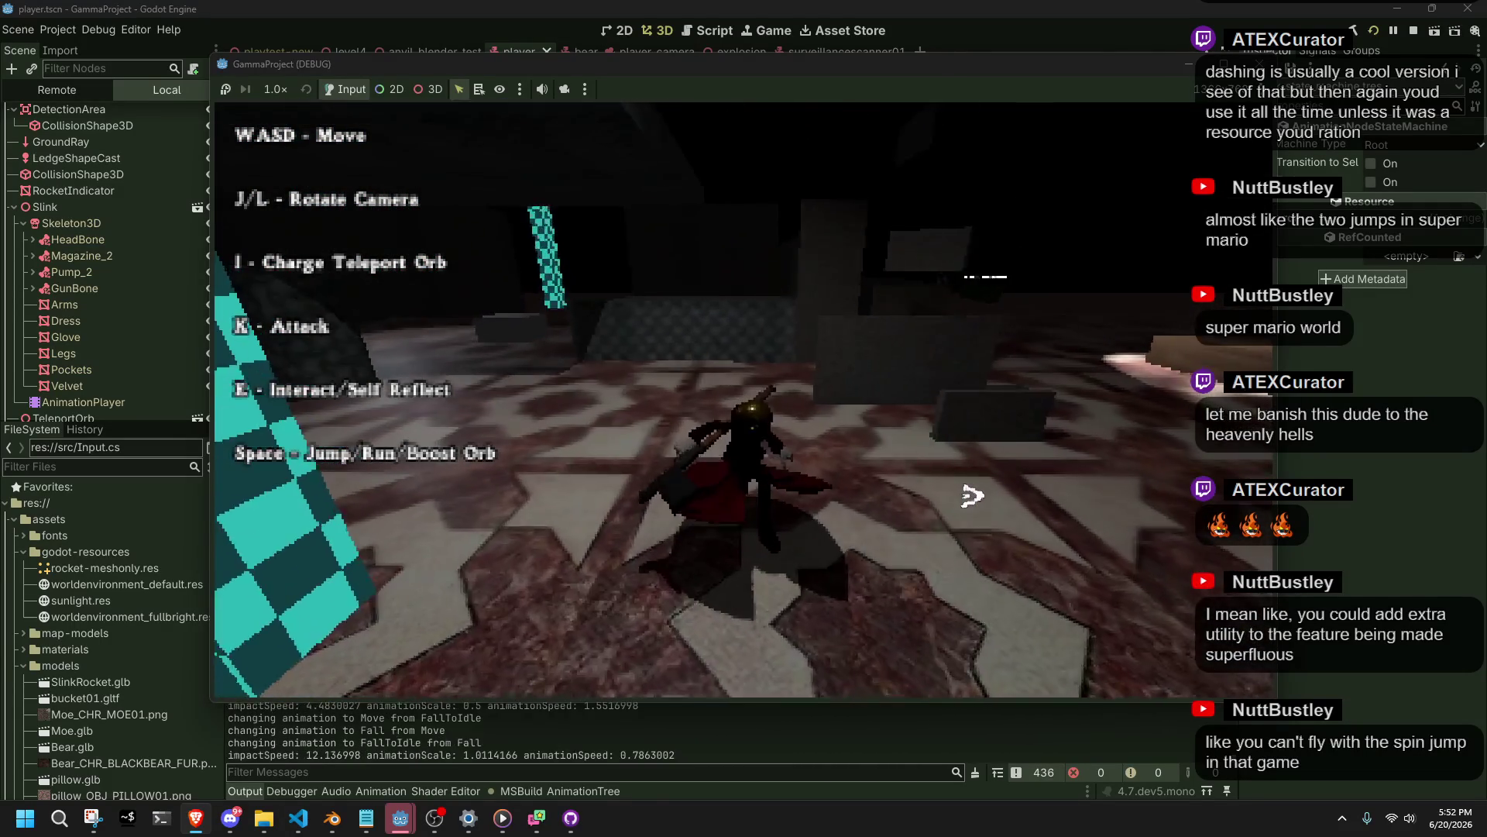
pyautogui.press('w')
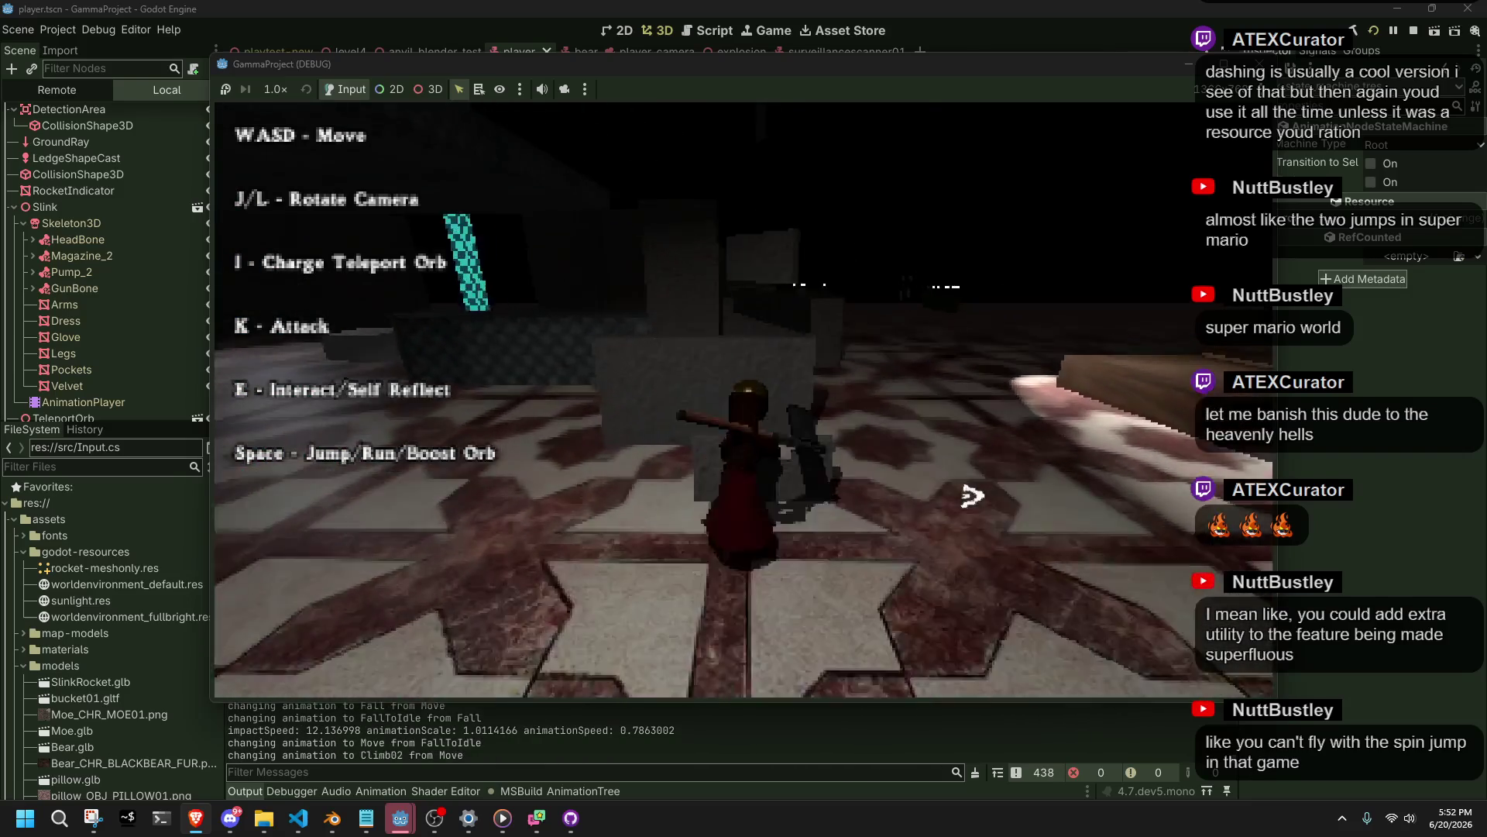
pyautogui.press('w')
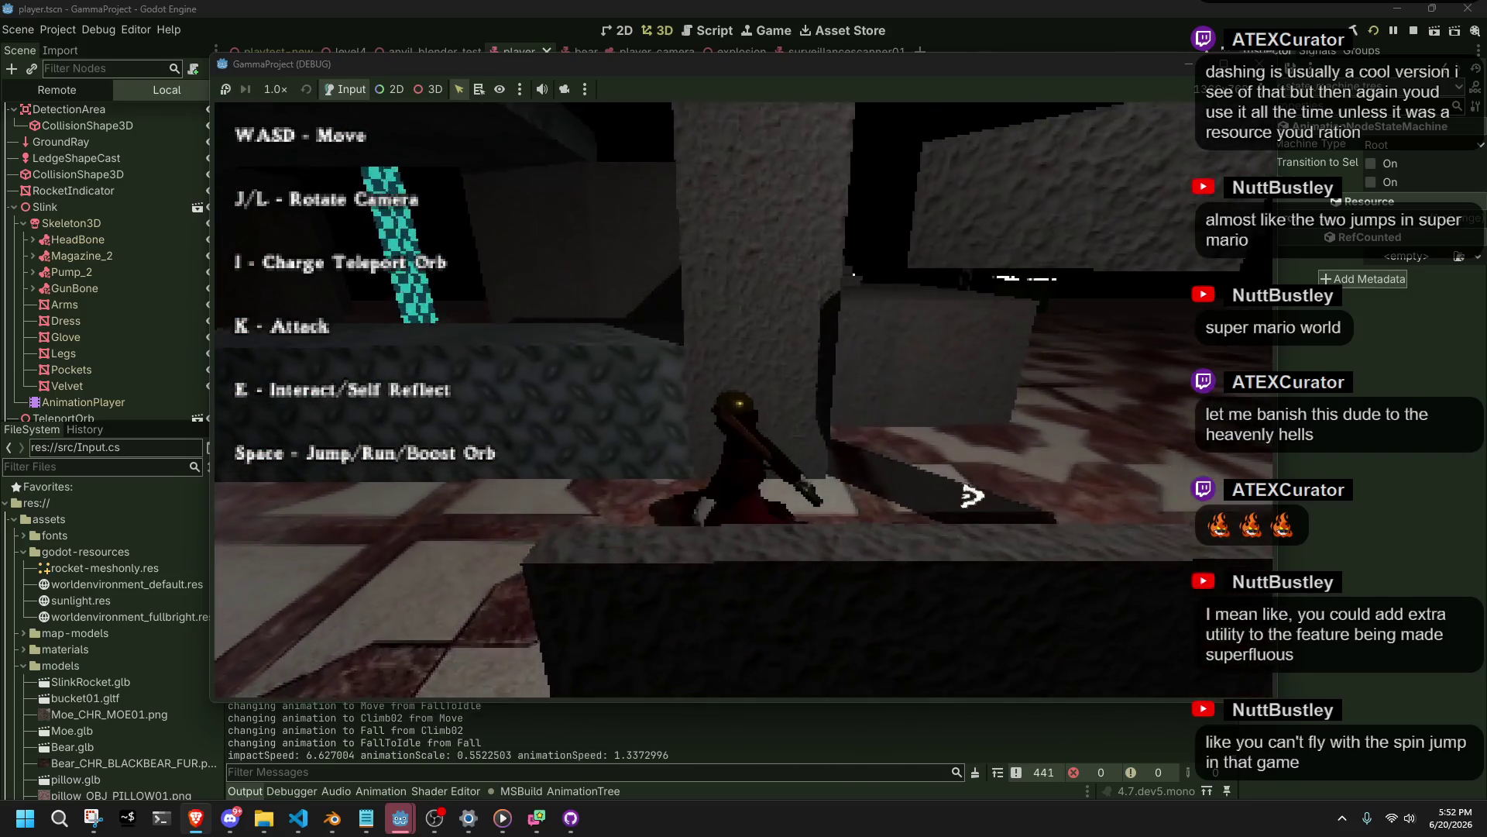
pyautogui.press('w')
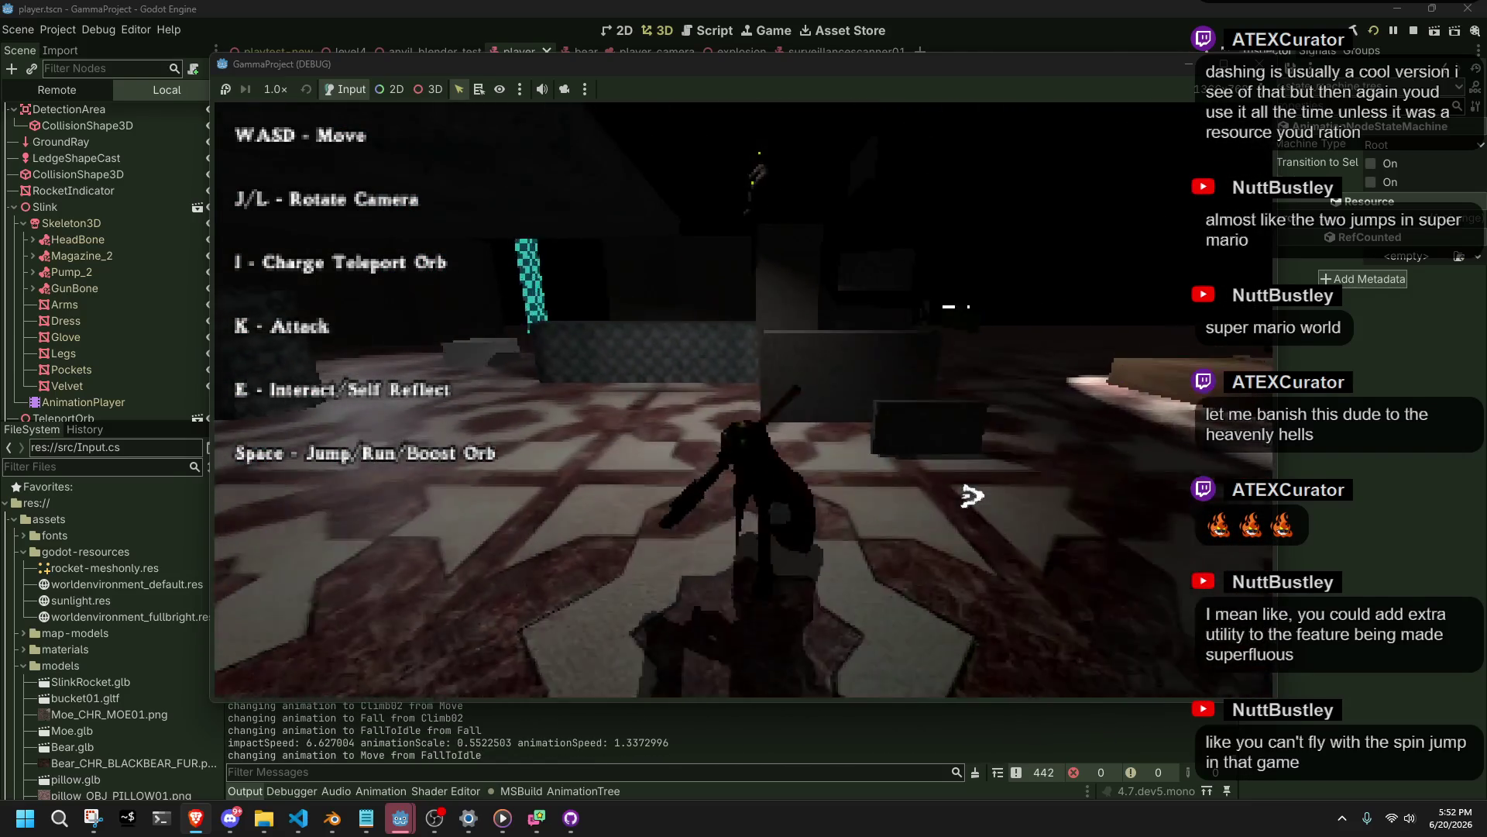
pyautogui.press('w')
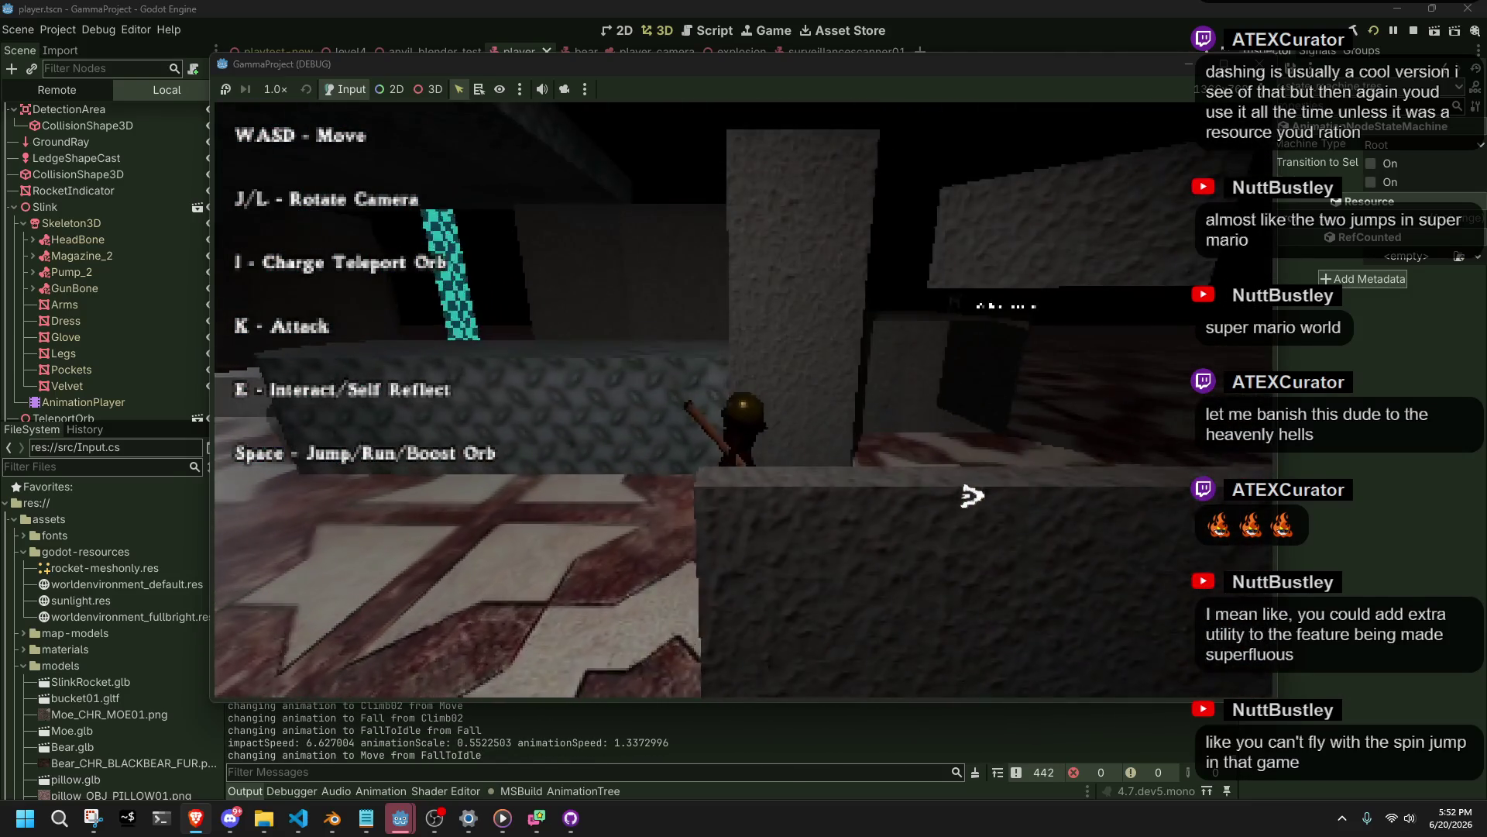
# Fire a rocket, jump onto the ledge, drop off the crates, then stop the game with F8.
pyautogui.press('k')
pyautogui.press('w')
pyautogui.press('w')
pyautogui.press('space')
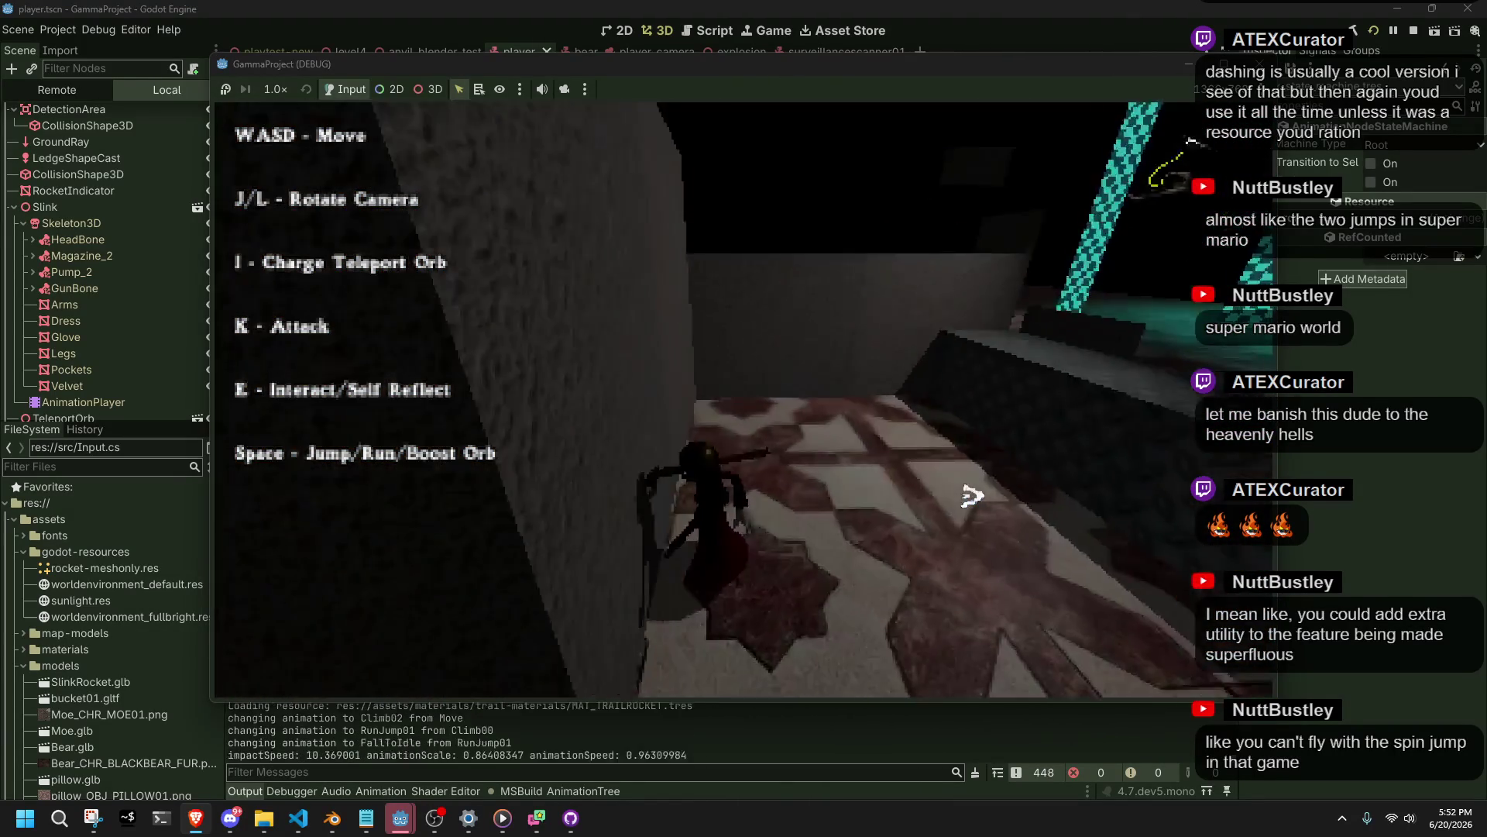
pyautogui.press('w')
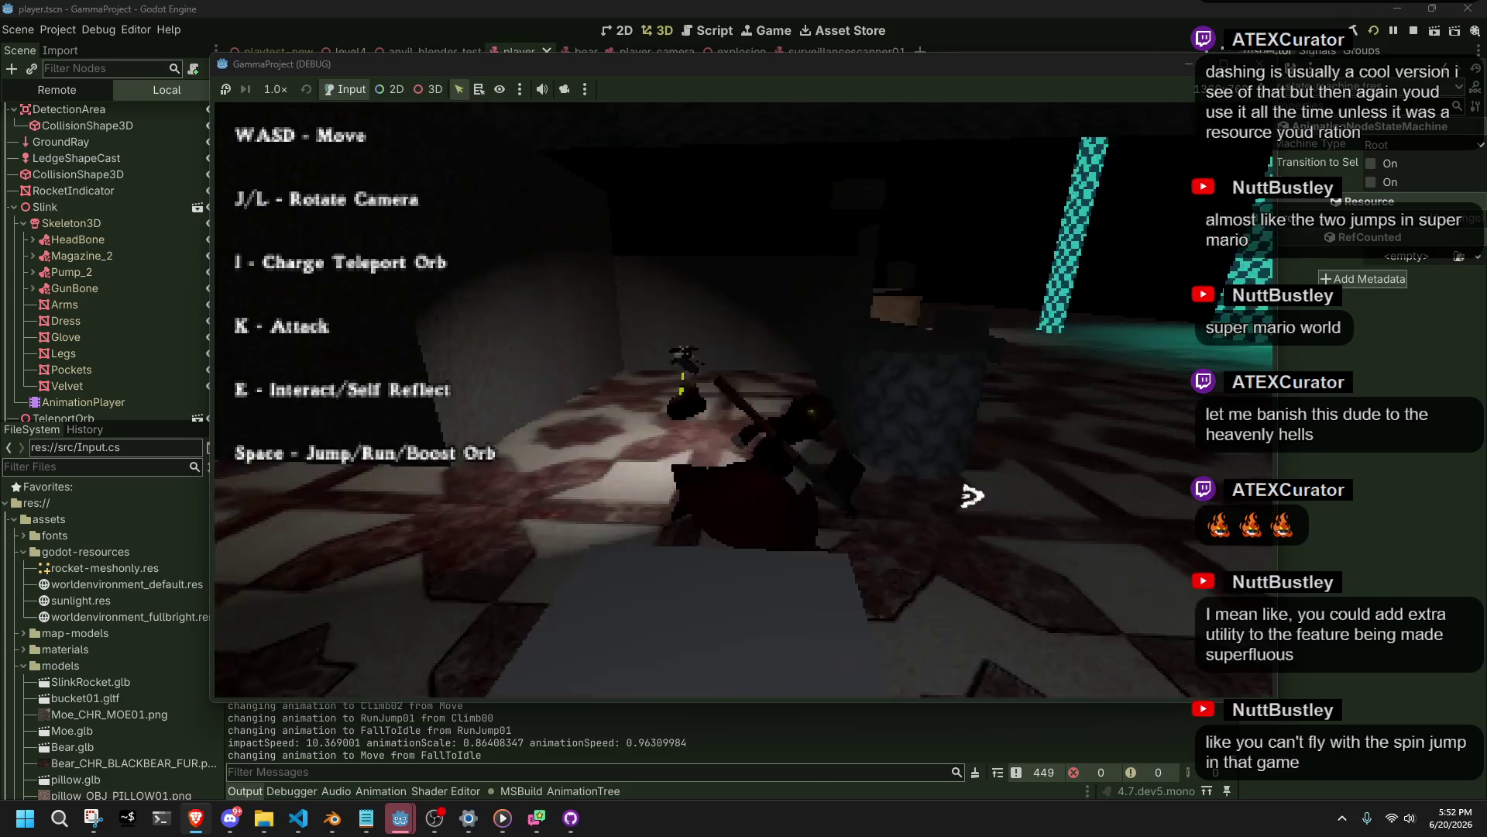
pyautogui.press('w')
pyautogui.press('w')
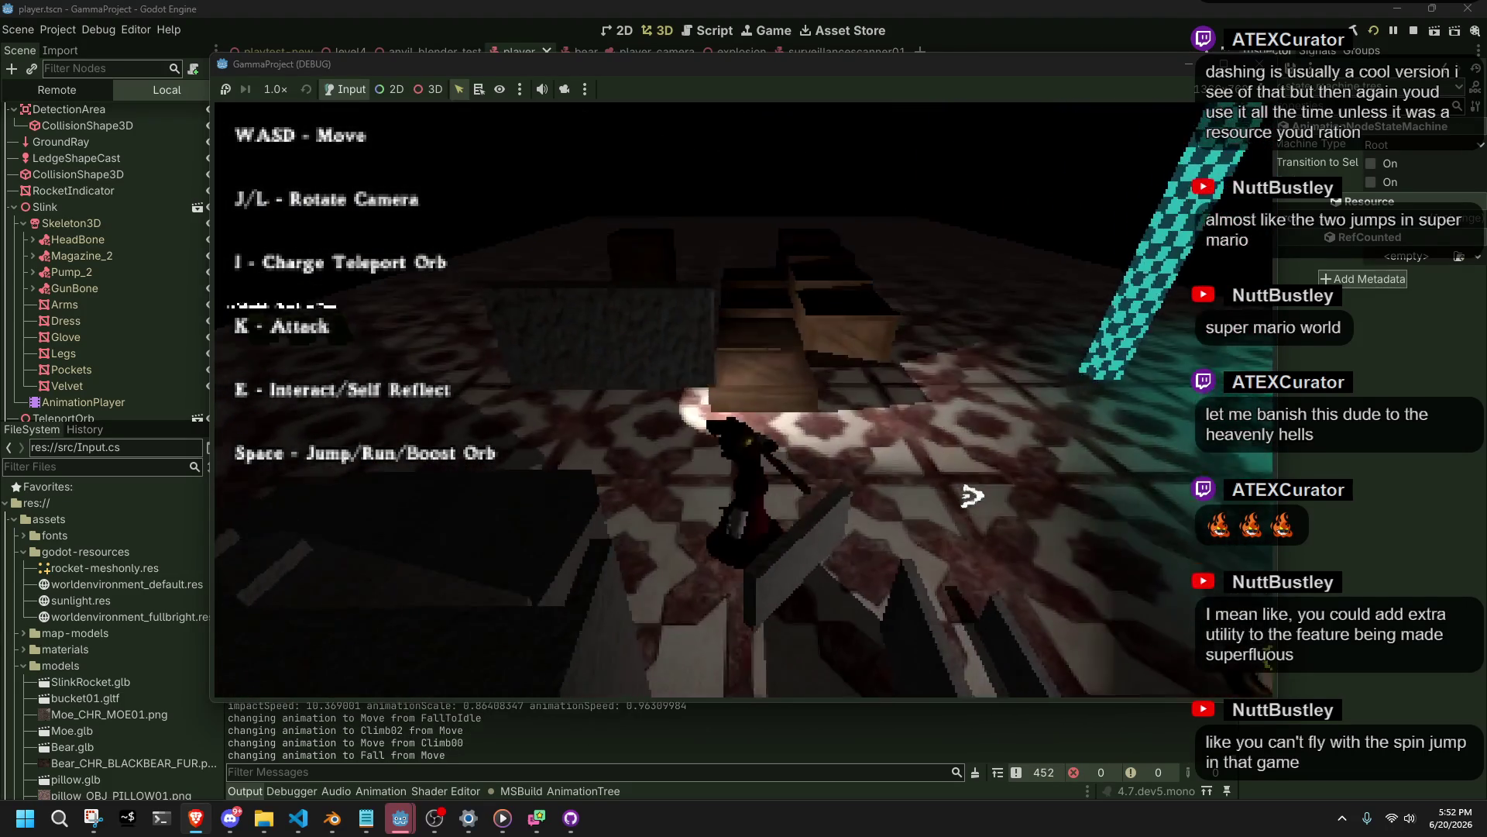
pyautogui.press('w')
pyautogui.press('w')
pyautogui.press('w')
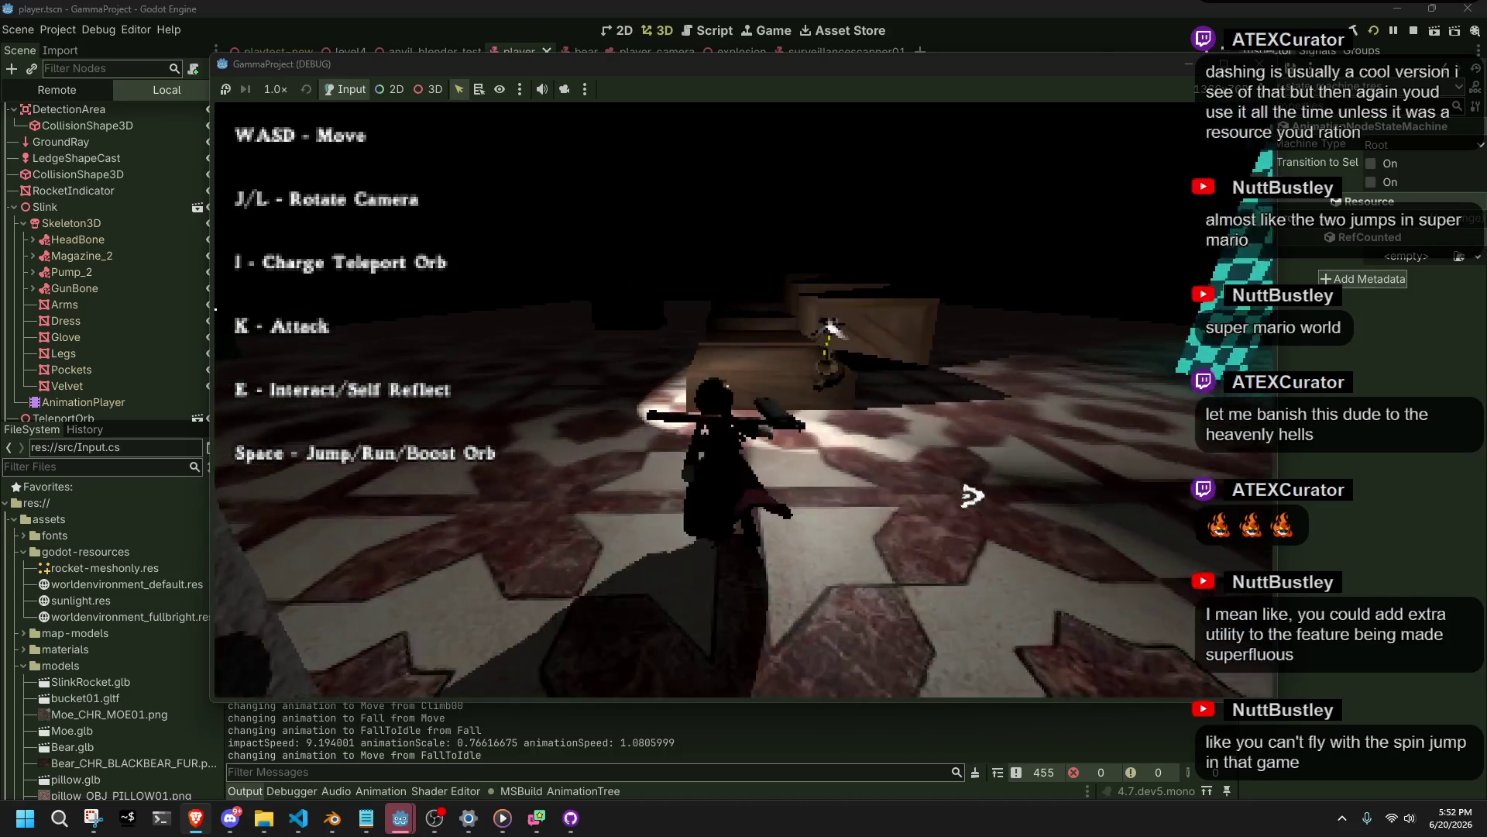
pyautogui.press('l')
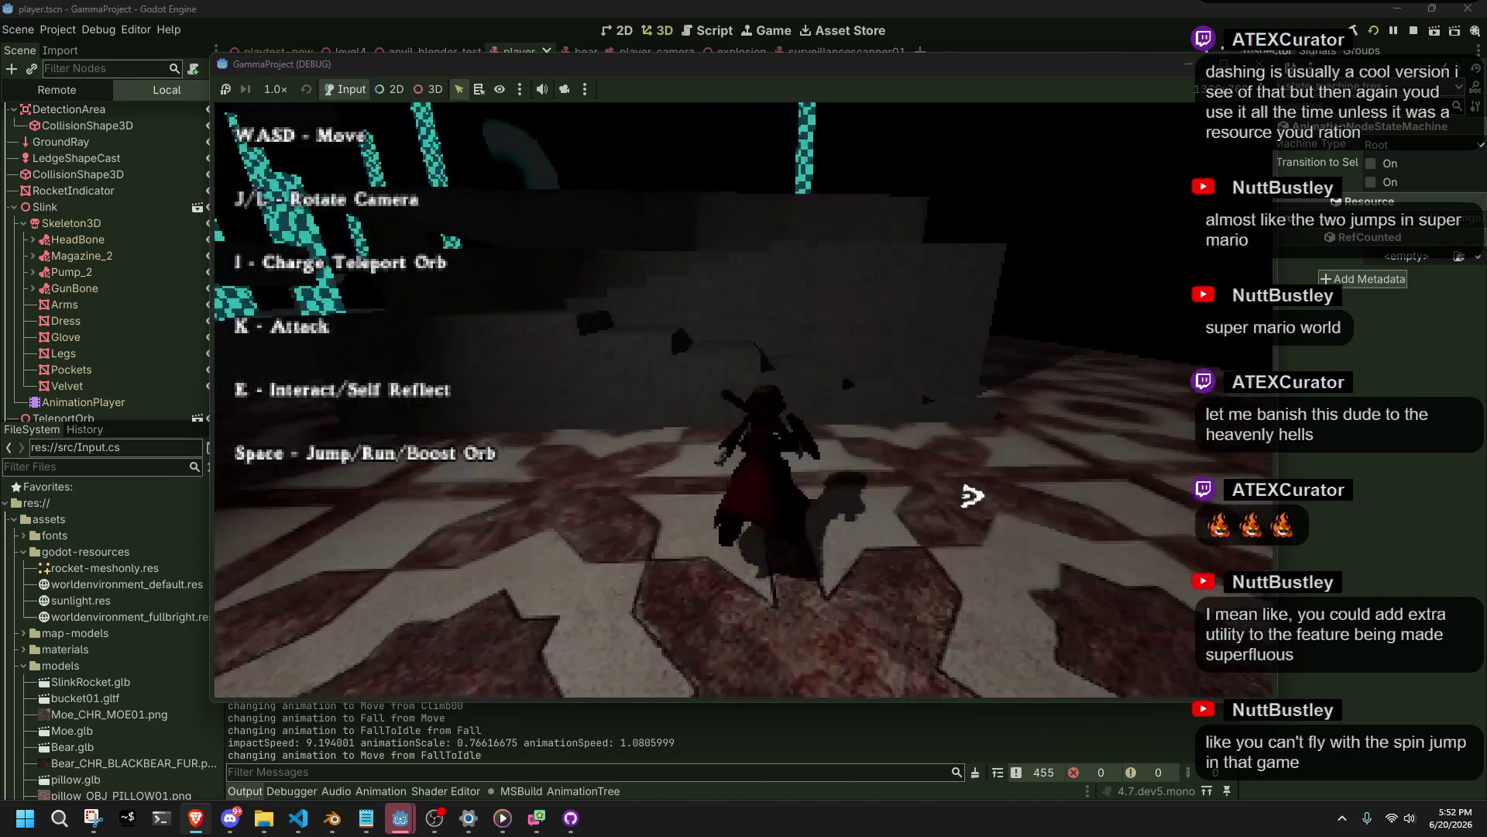
pyautogui.press('w')
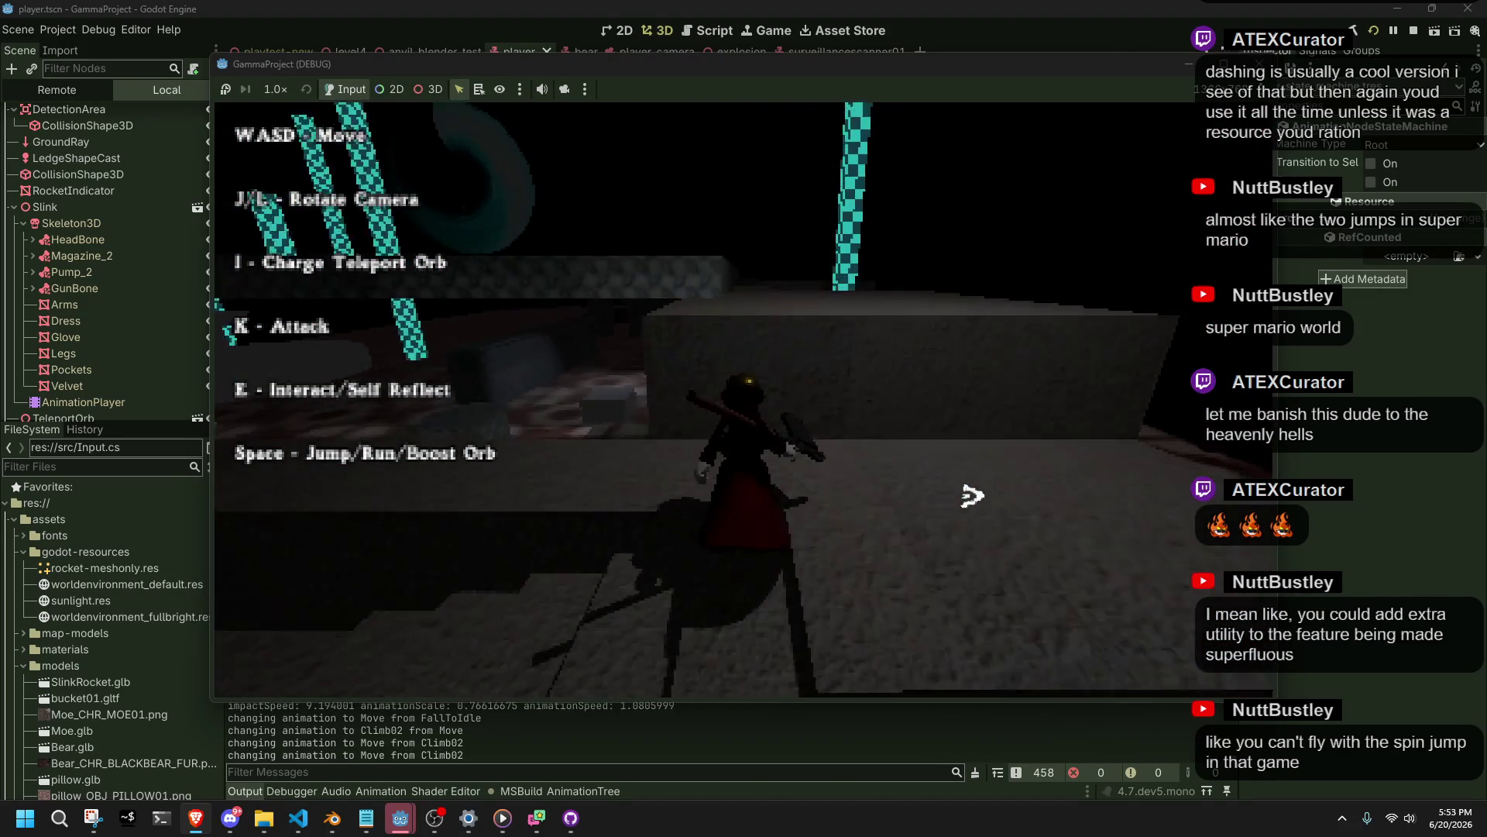
pyautogui.press('w')
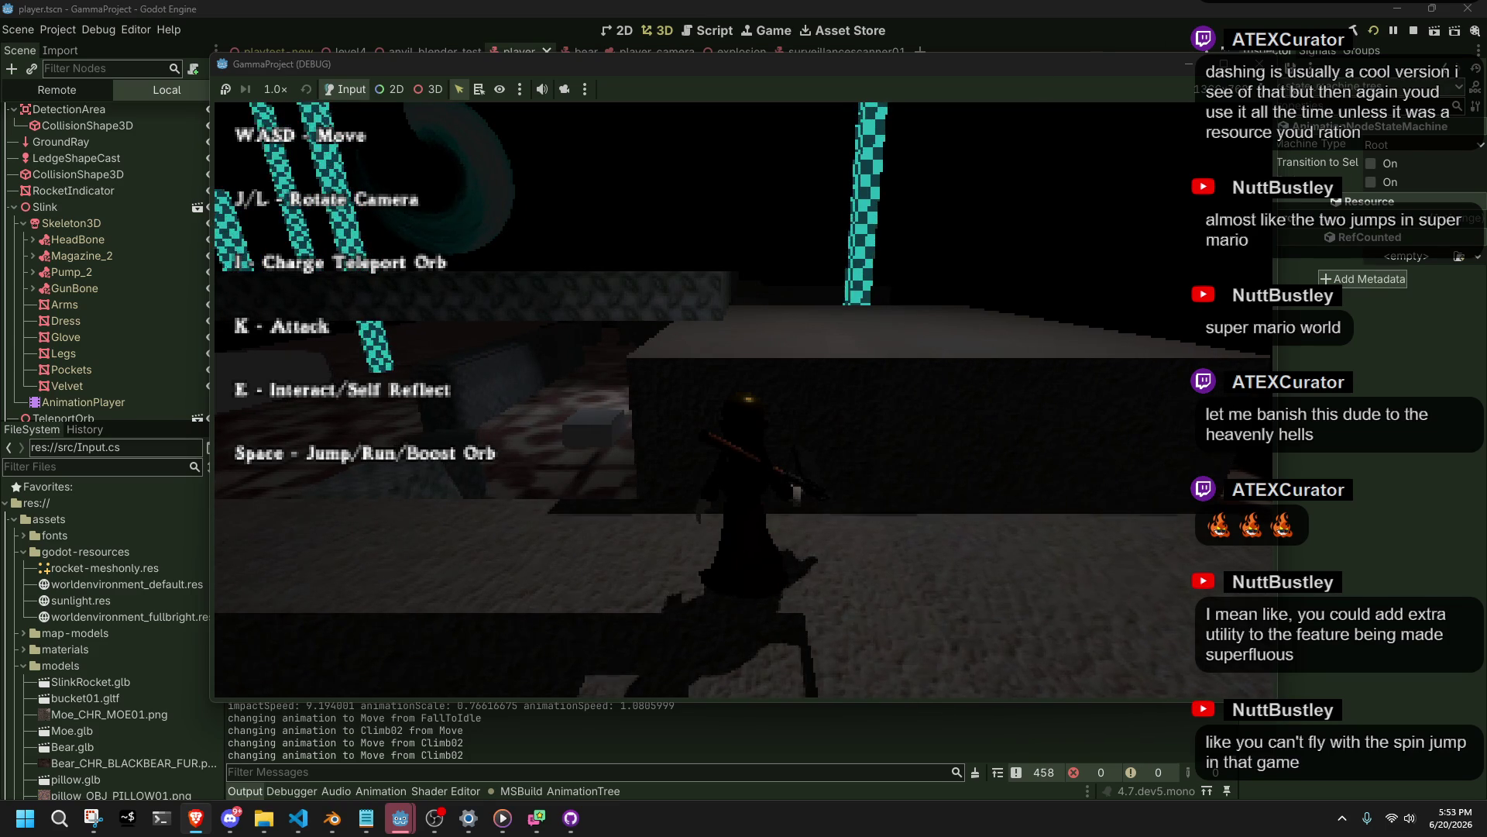
pyautogui.press('F8')
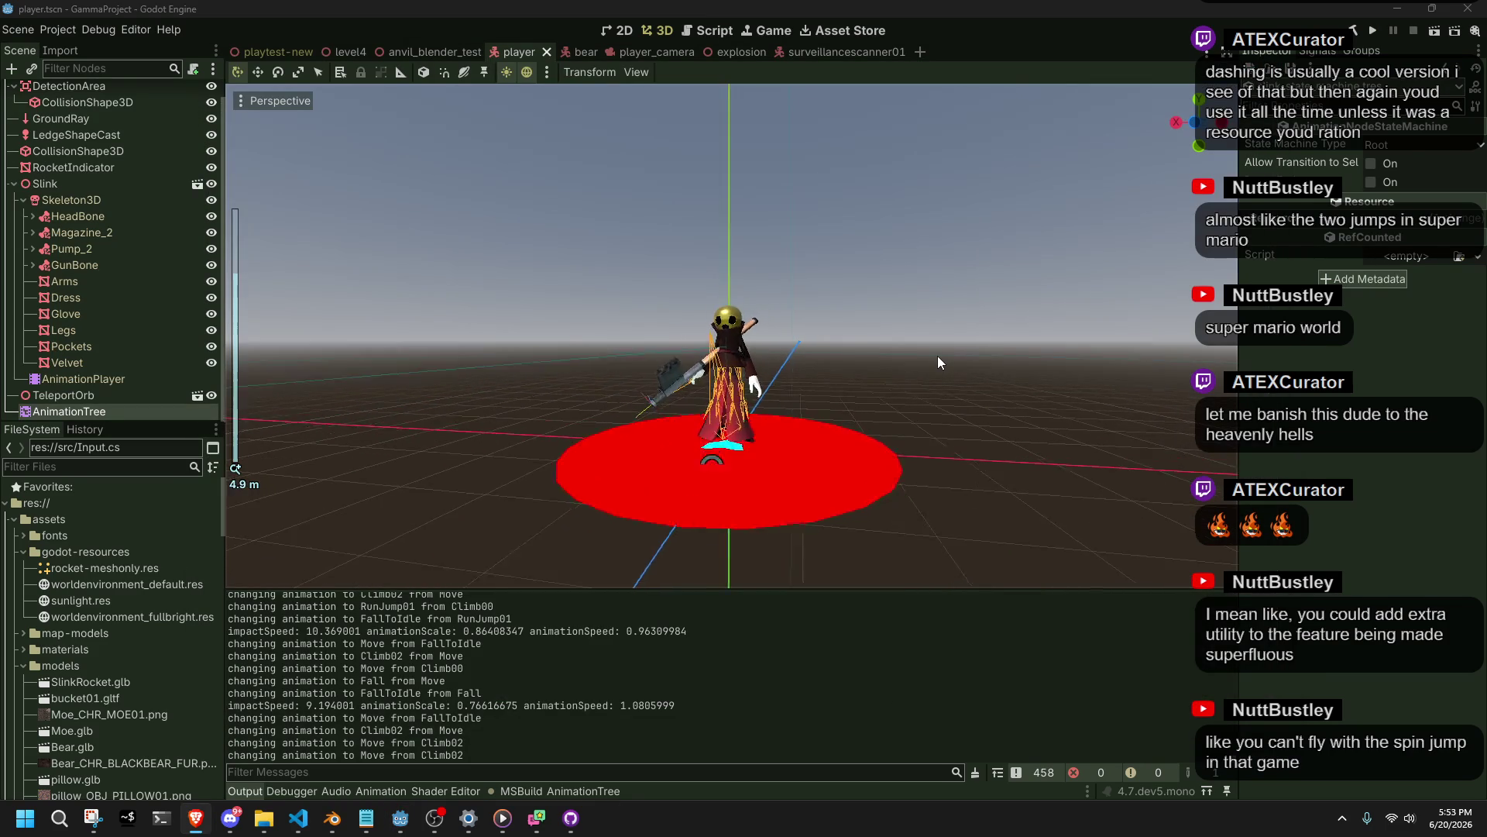
# Inspect the DetectionArea CollisionShape3D sphere shape, then switch to Player.cs in VS Code.
pyautogui.click(937, 356)
pyautogui.scroll(5, 937, 355)
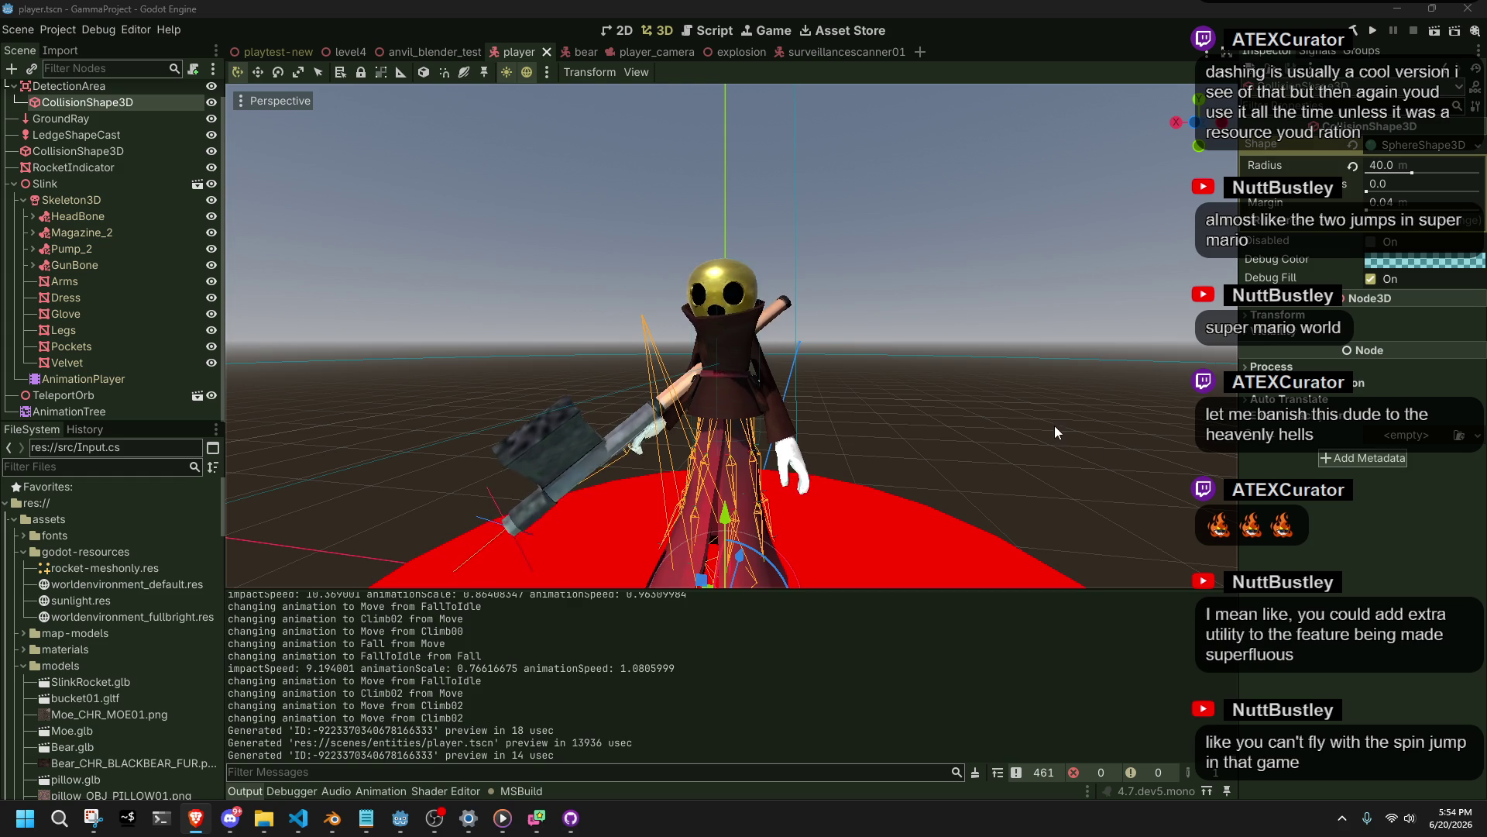
pyautogui.click(1372, 671)
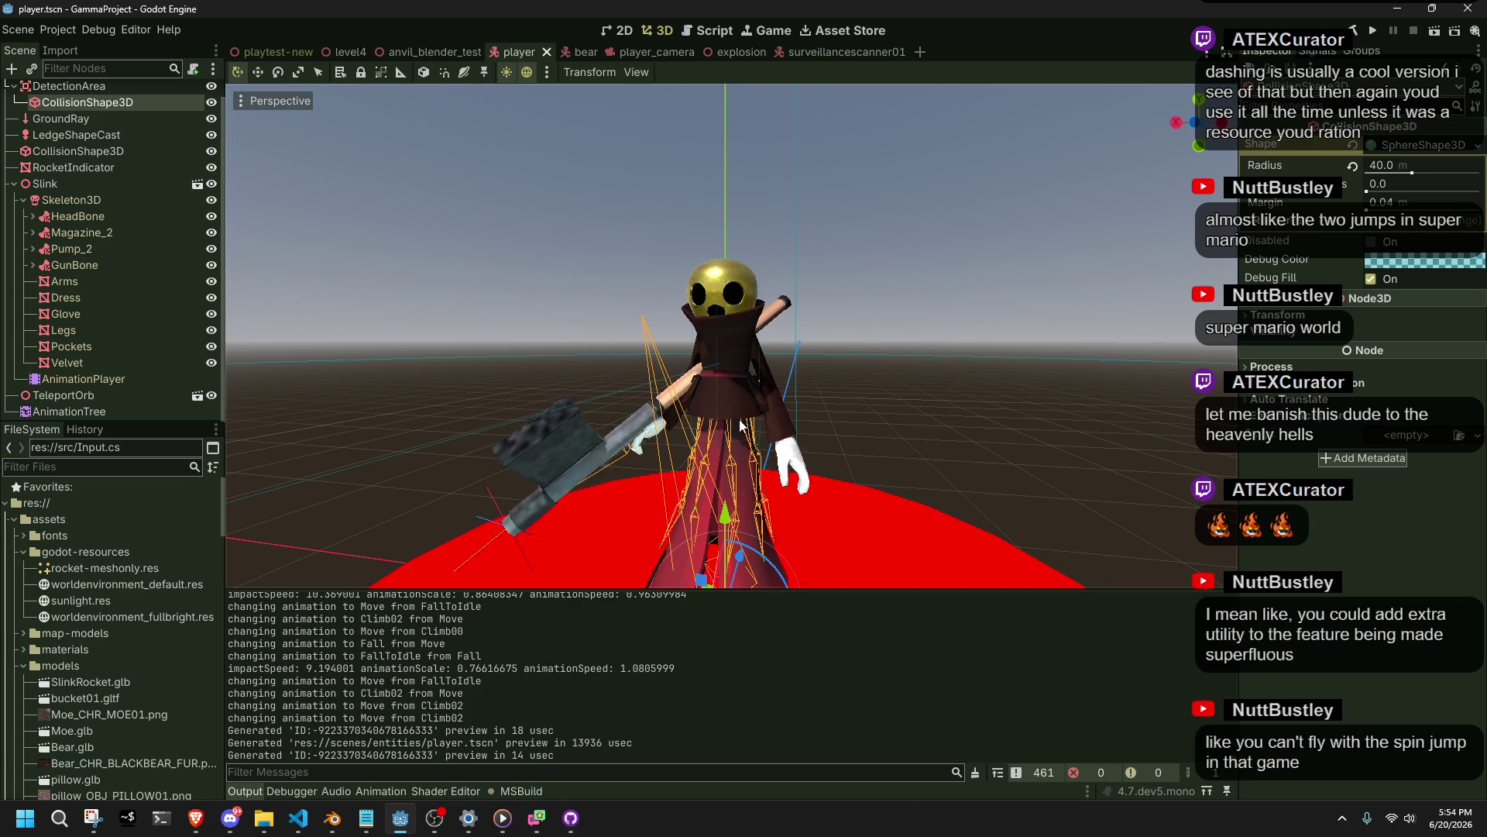
pyautogui.scroll(-5, 725, 455)
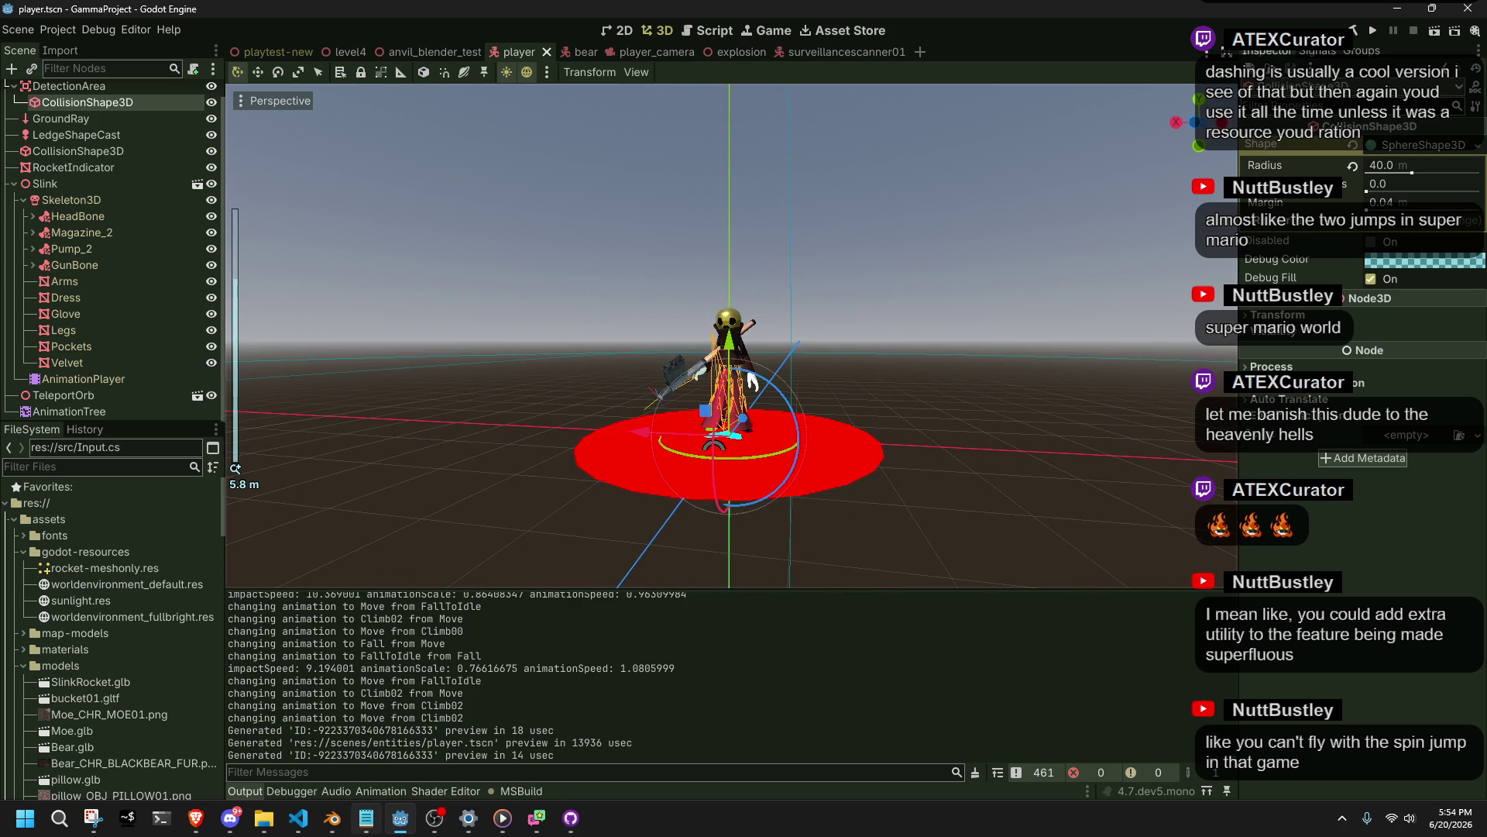
pyautogui.click(298, 822)
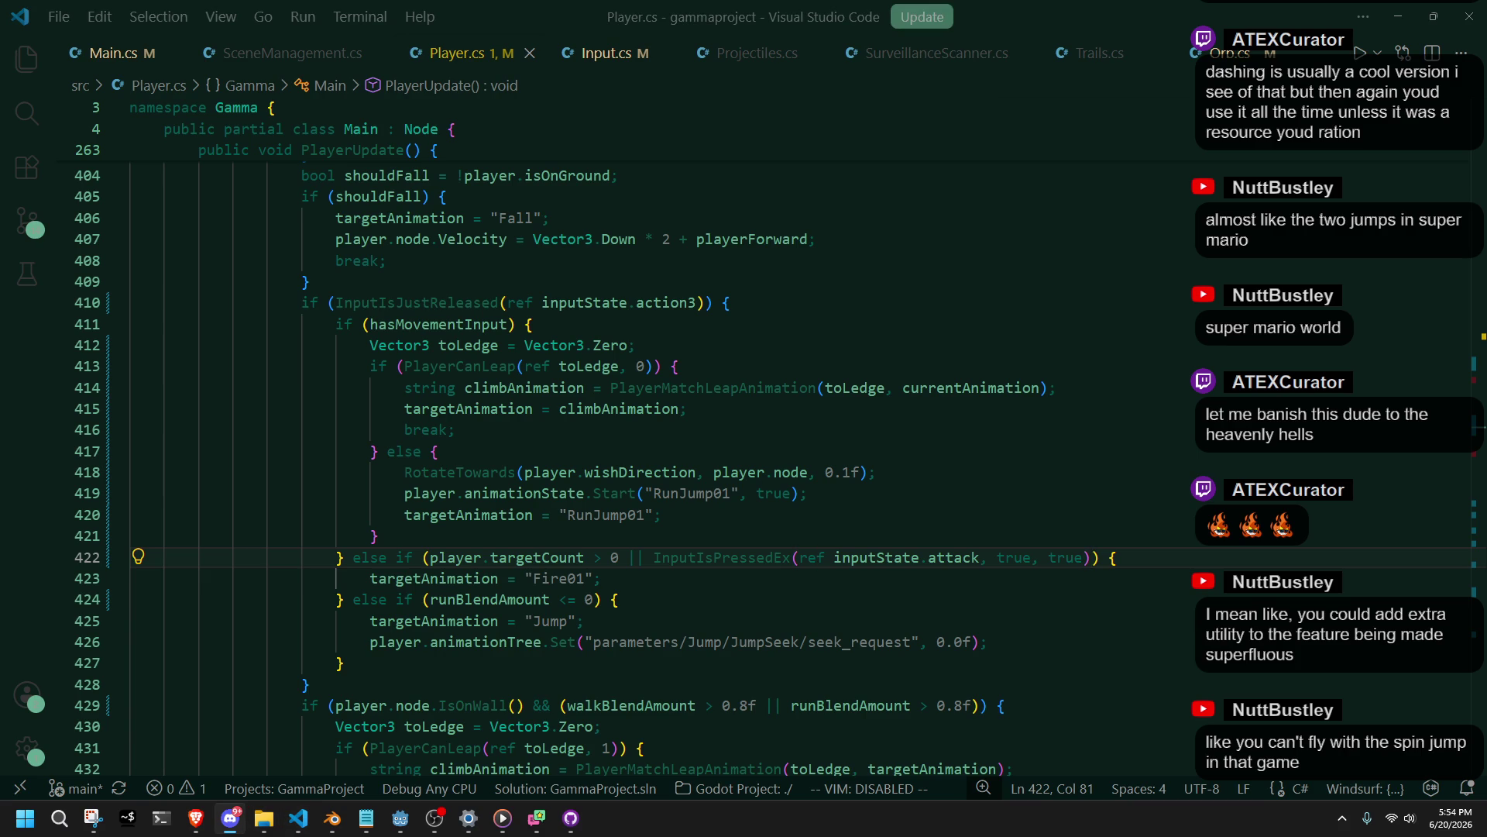
pyautogui.press('Down')
pyautogui.press('Down')
pyautogui.press('Down')
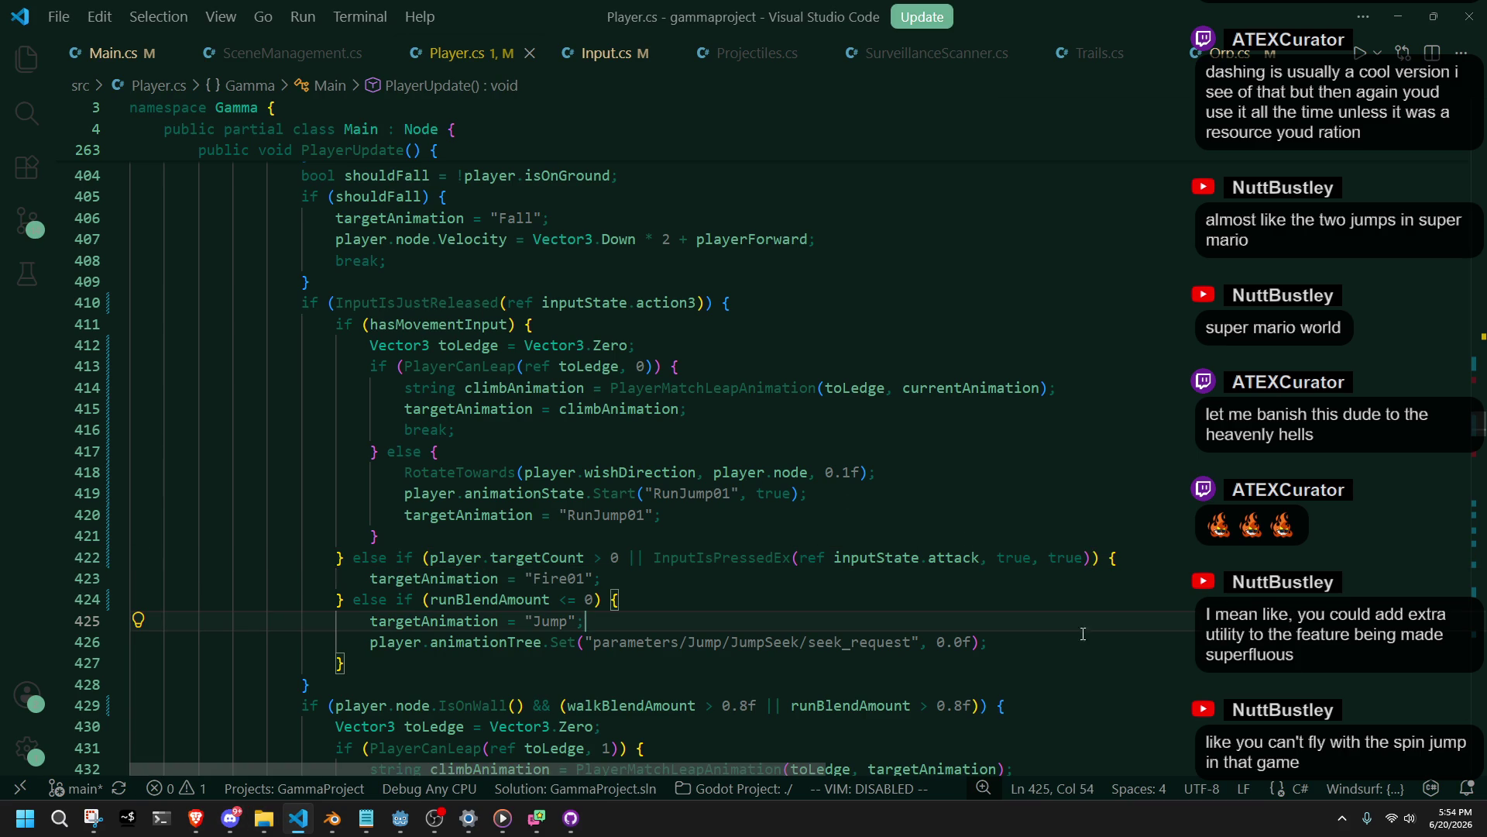
pyautogui.hotkey('alt', 'Tab')
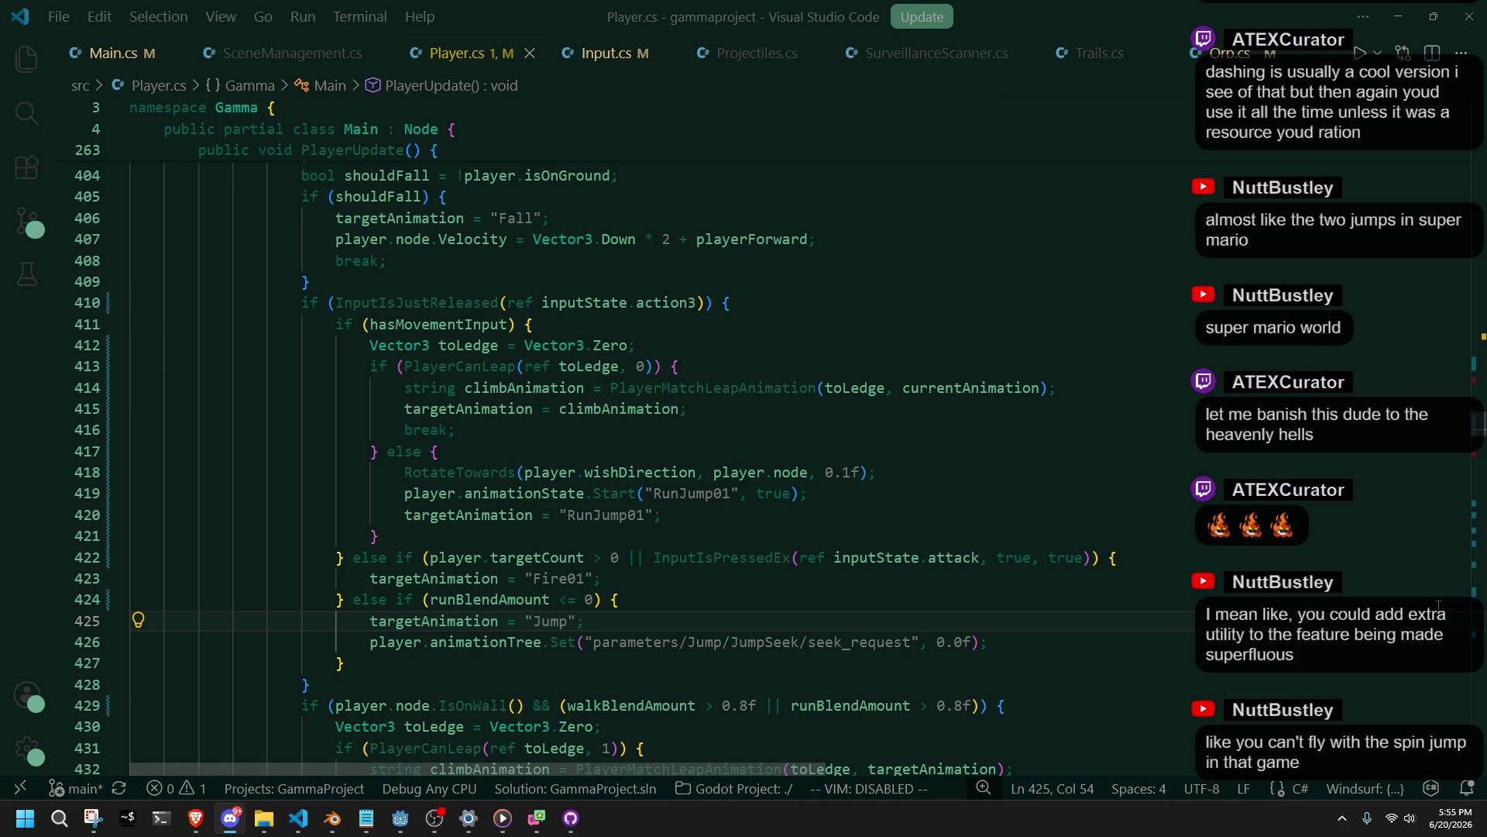
pyautogui.scroll(-5, 856, 540)
pyautogui.click(844, 537)
pyautogui.scroll(-4, 844, 534)
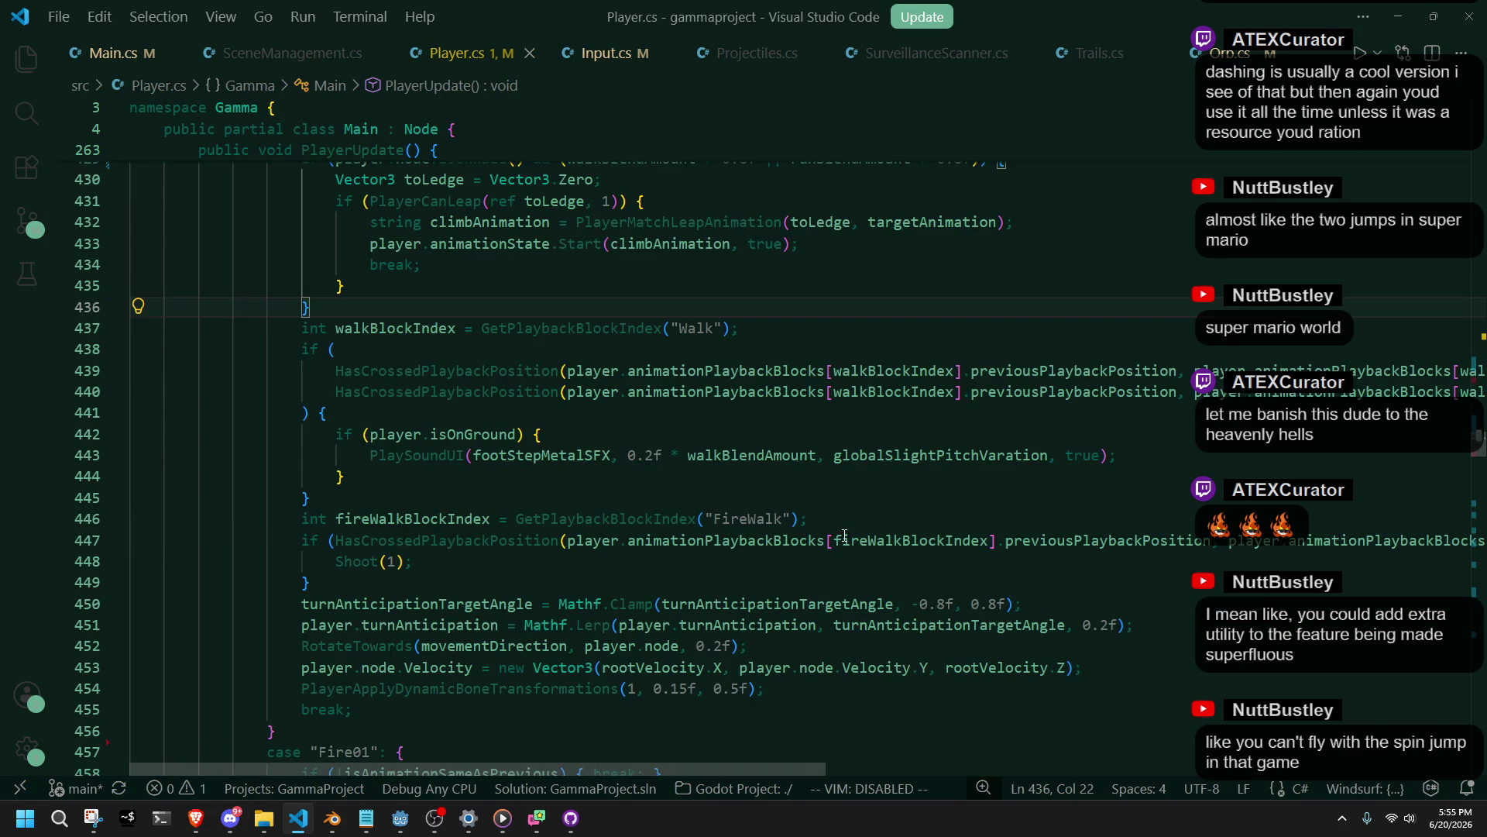
pyautogui.scroll(-2, 845, 536)
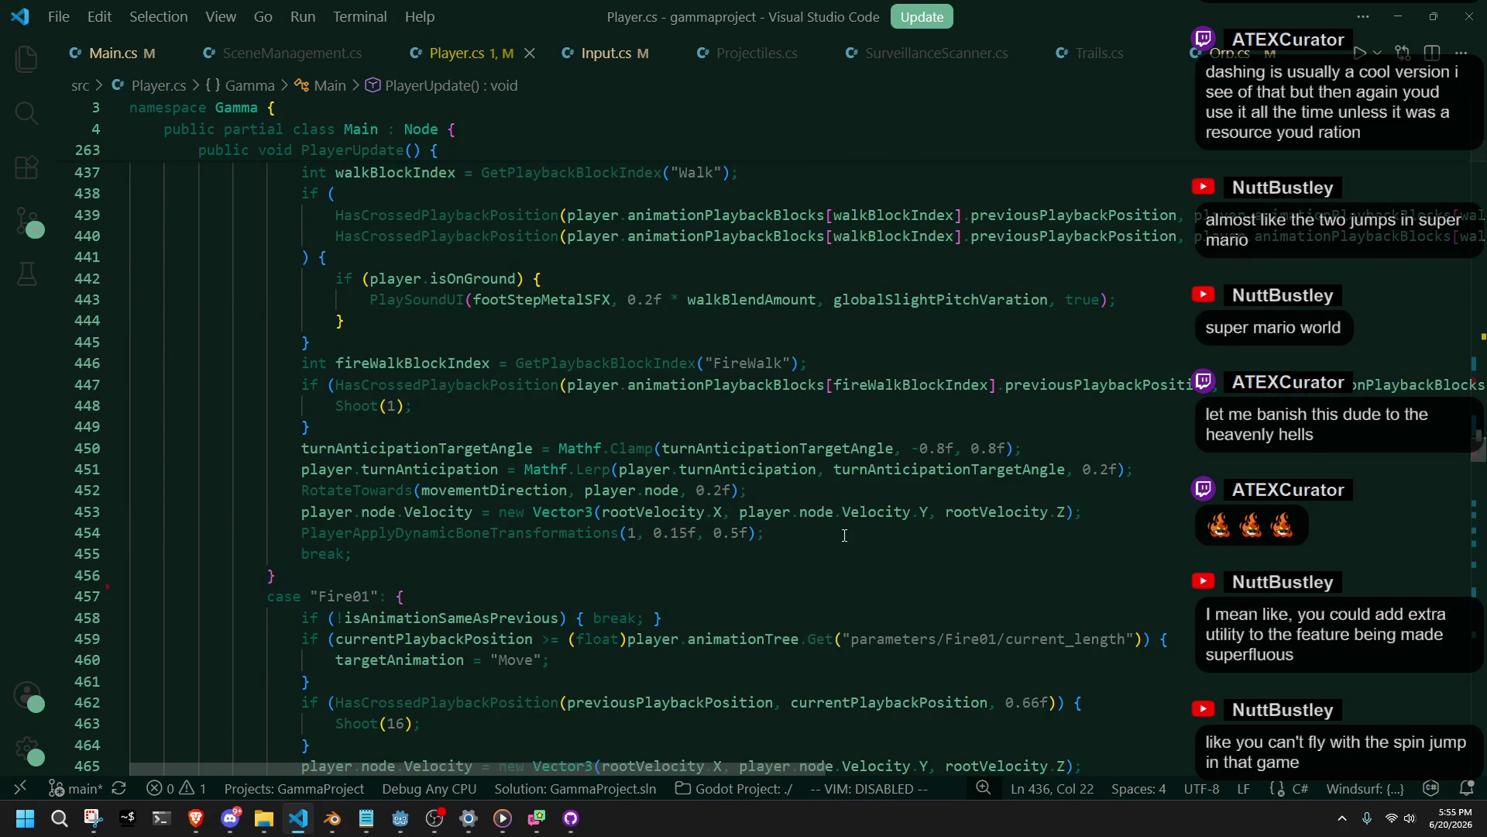
pyautogui.scroll(-1, 844, 535)
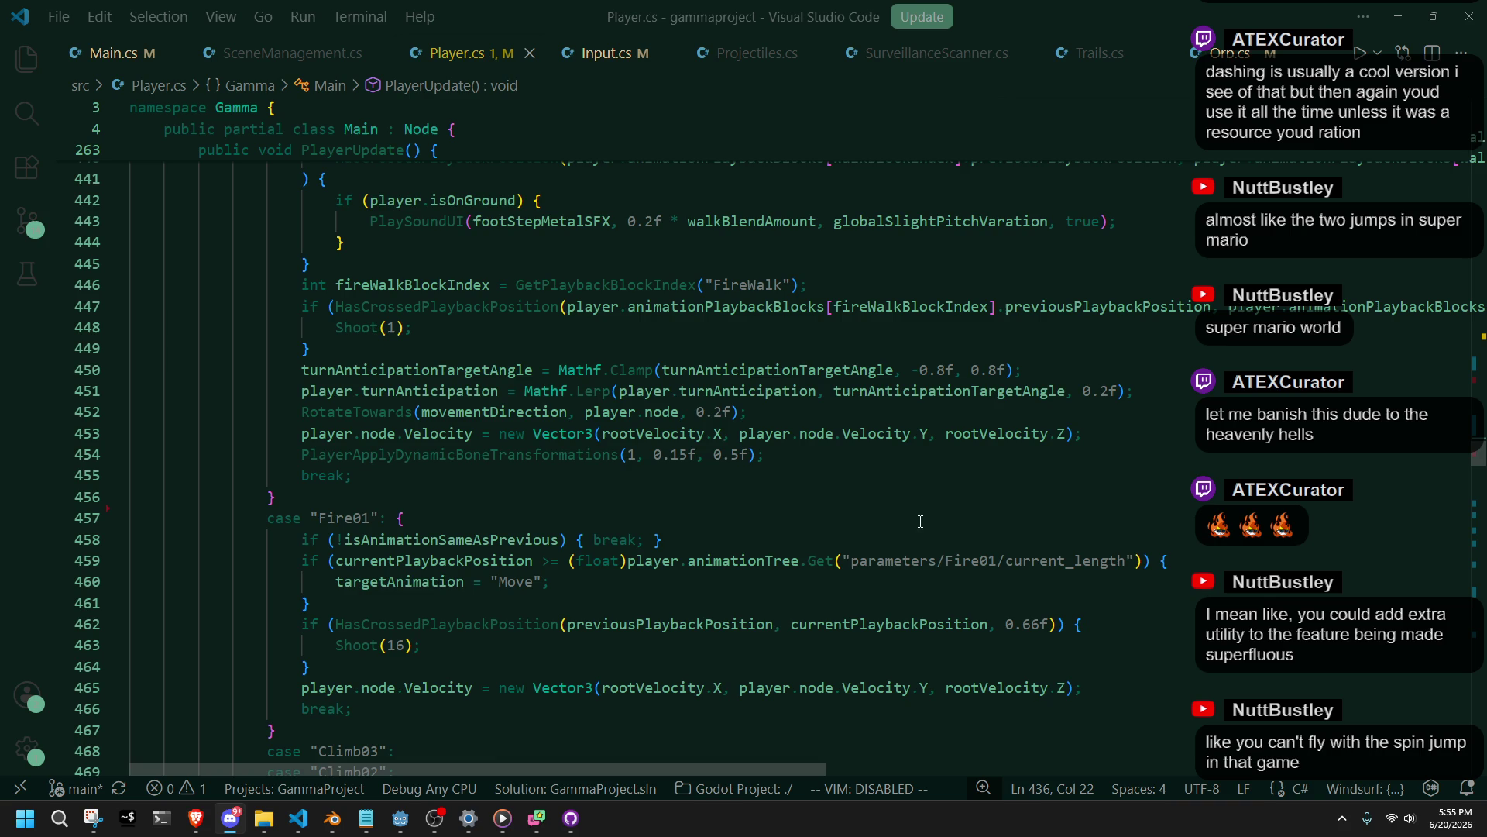
pyautogui.scroll(-9, 919, 522)
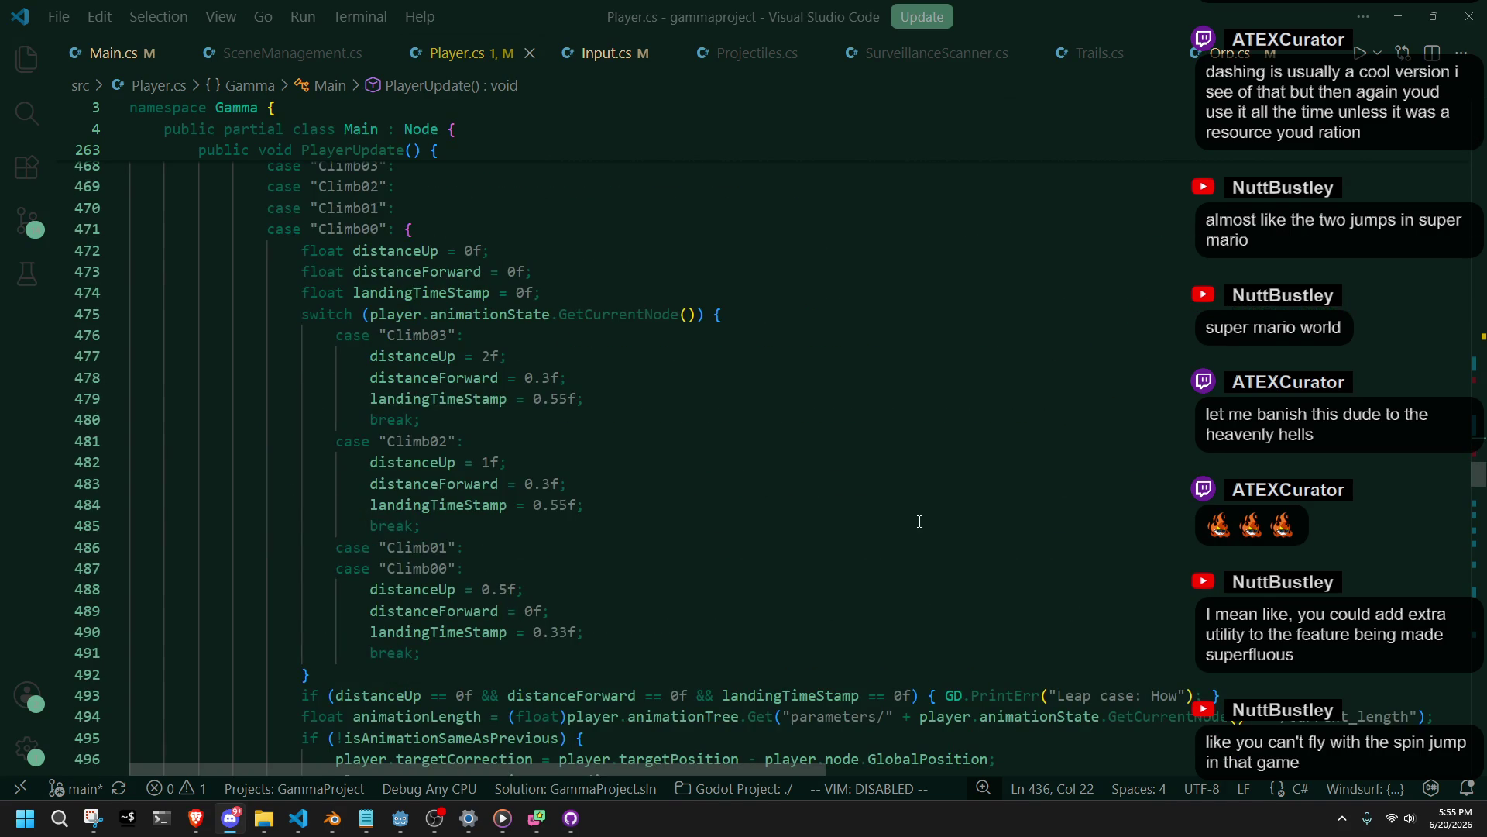
pyautogui.scroll(-2, 920, 521)
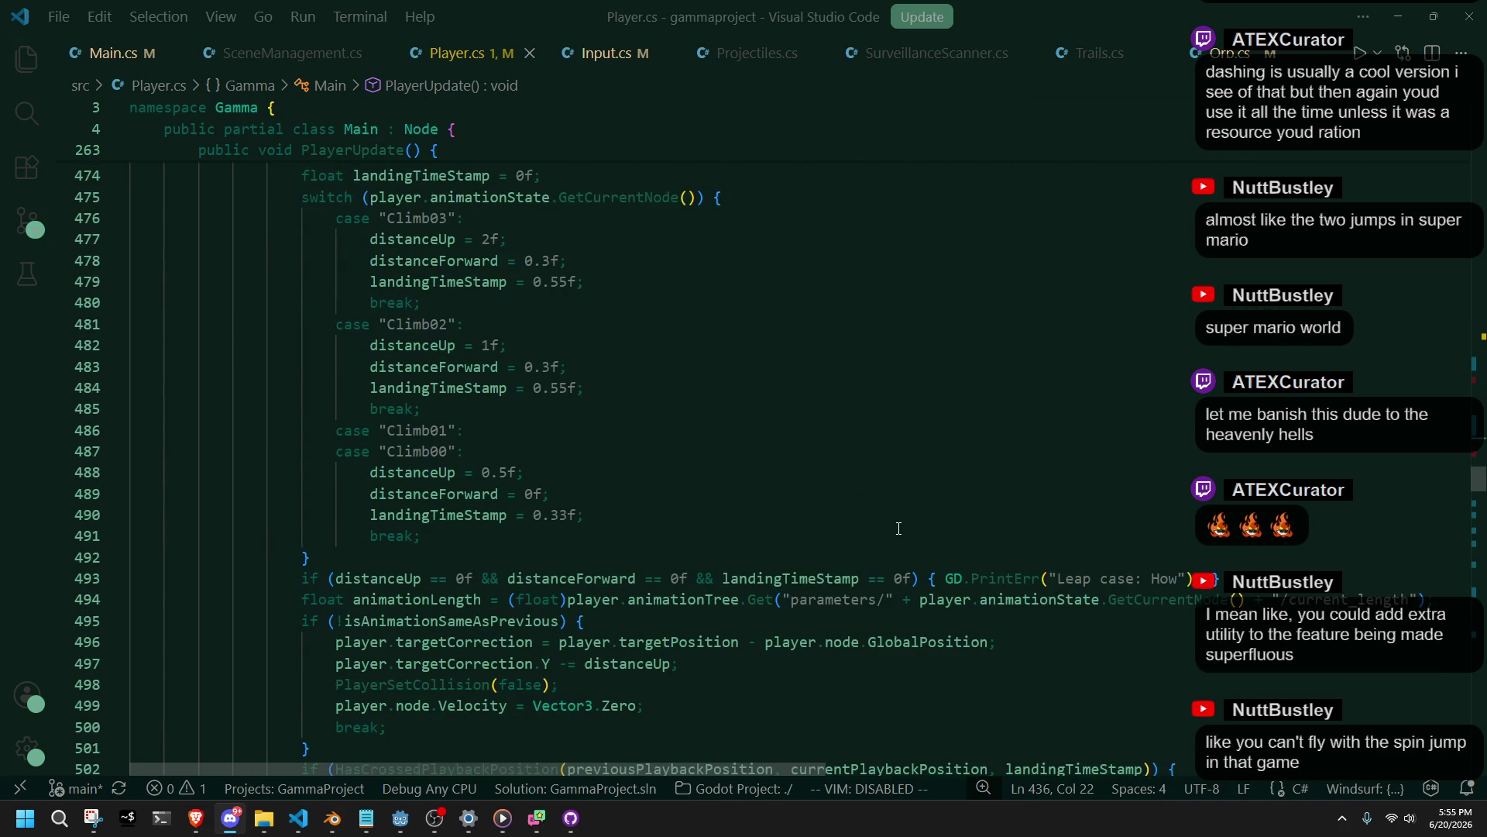
pyautogui.click(638, 535)
pyautogui.scroll(-5, 637, 535)
pyautogui.scroll(1, 609, 564)
pyautogui.click(419, 517)
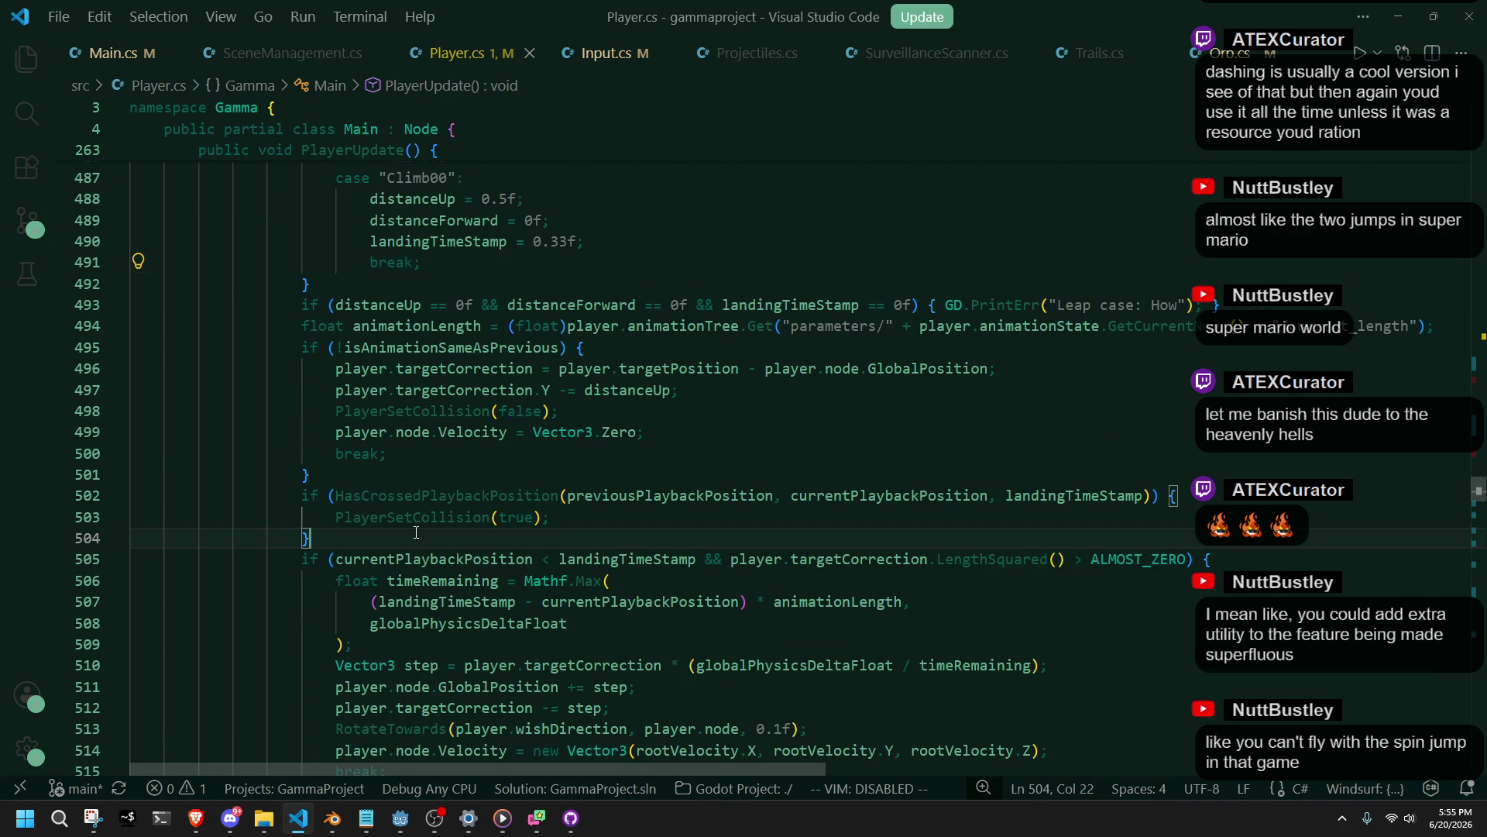
pyautogui.click(706, 499)
pyautogui.hotkey('ctrl', 'Right')
pyautogui.hotkey('ctrl', 'Right')
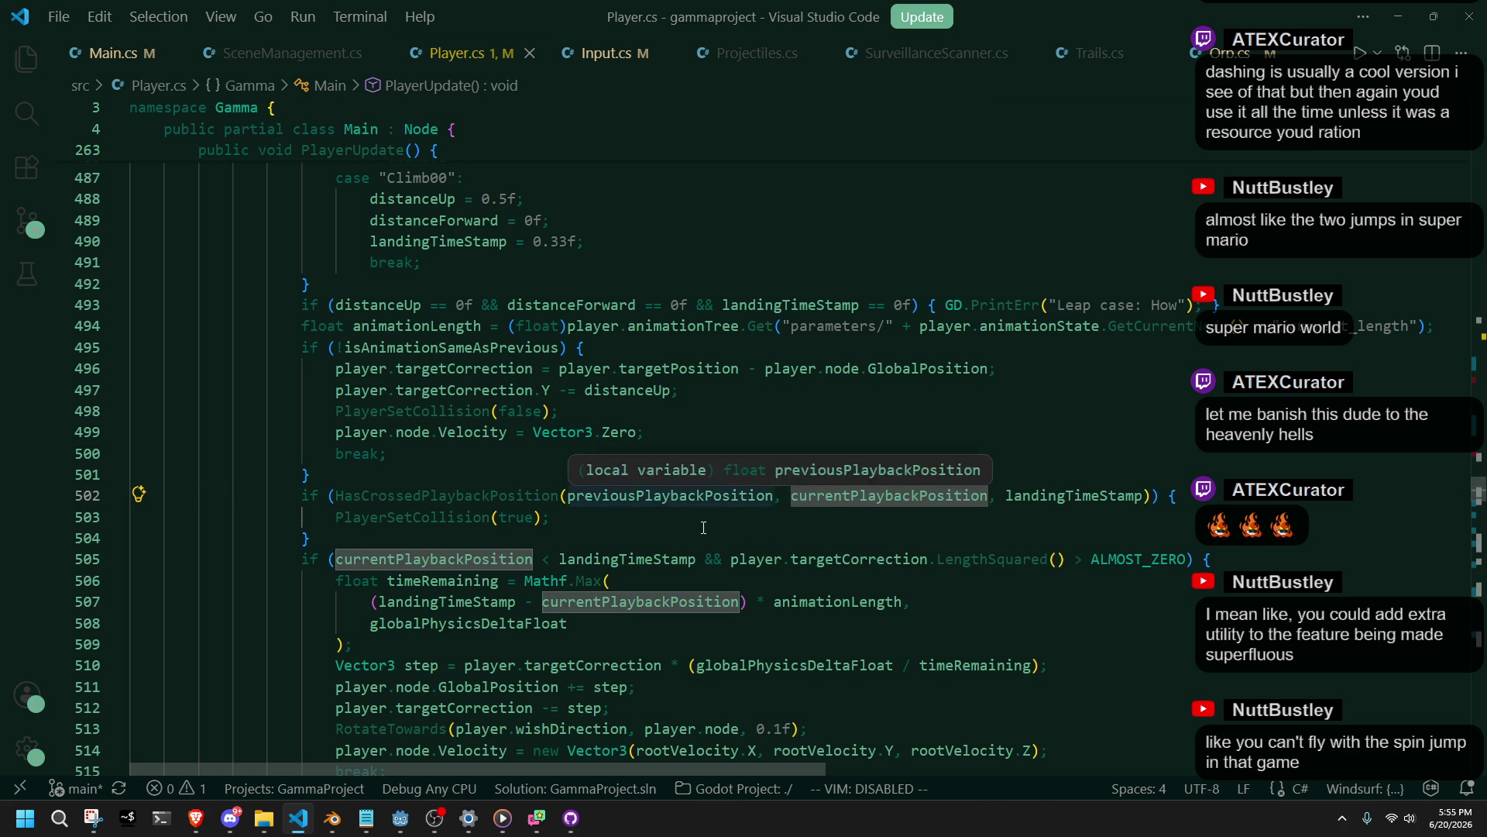
pyautogui.click(707, 533)
pyautogui.click(1086, 500)
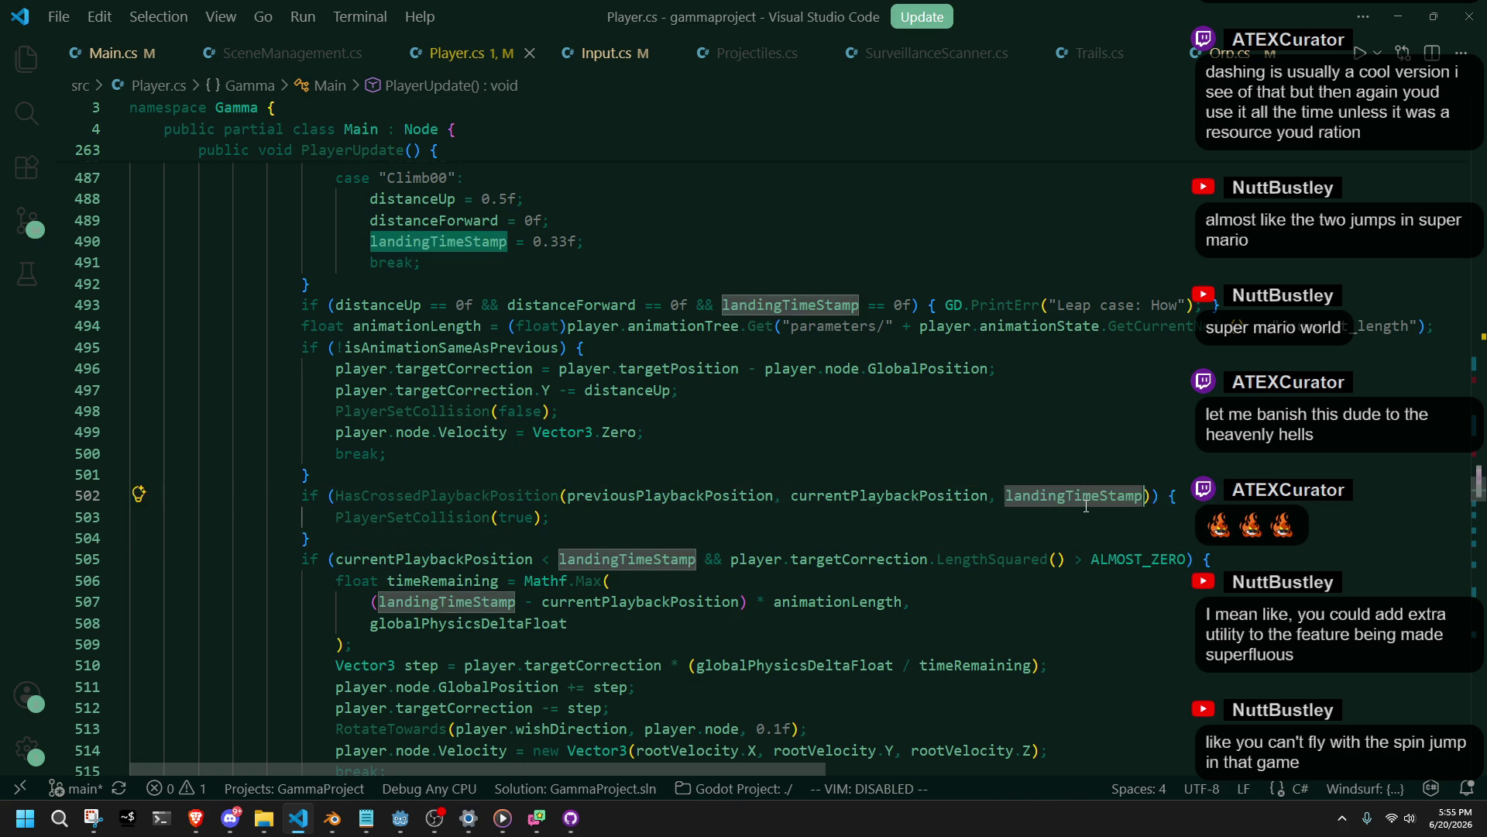
pyautogui.click(1103, 516)
pyautogui.click(1144, 500)
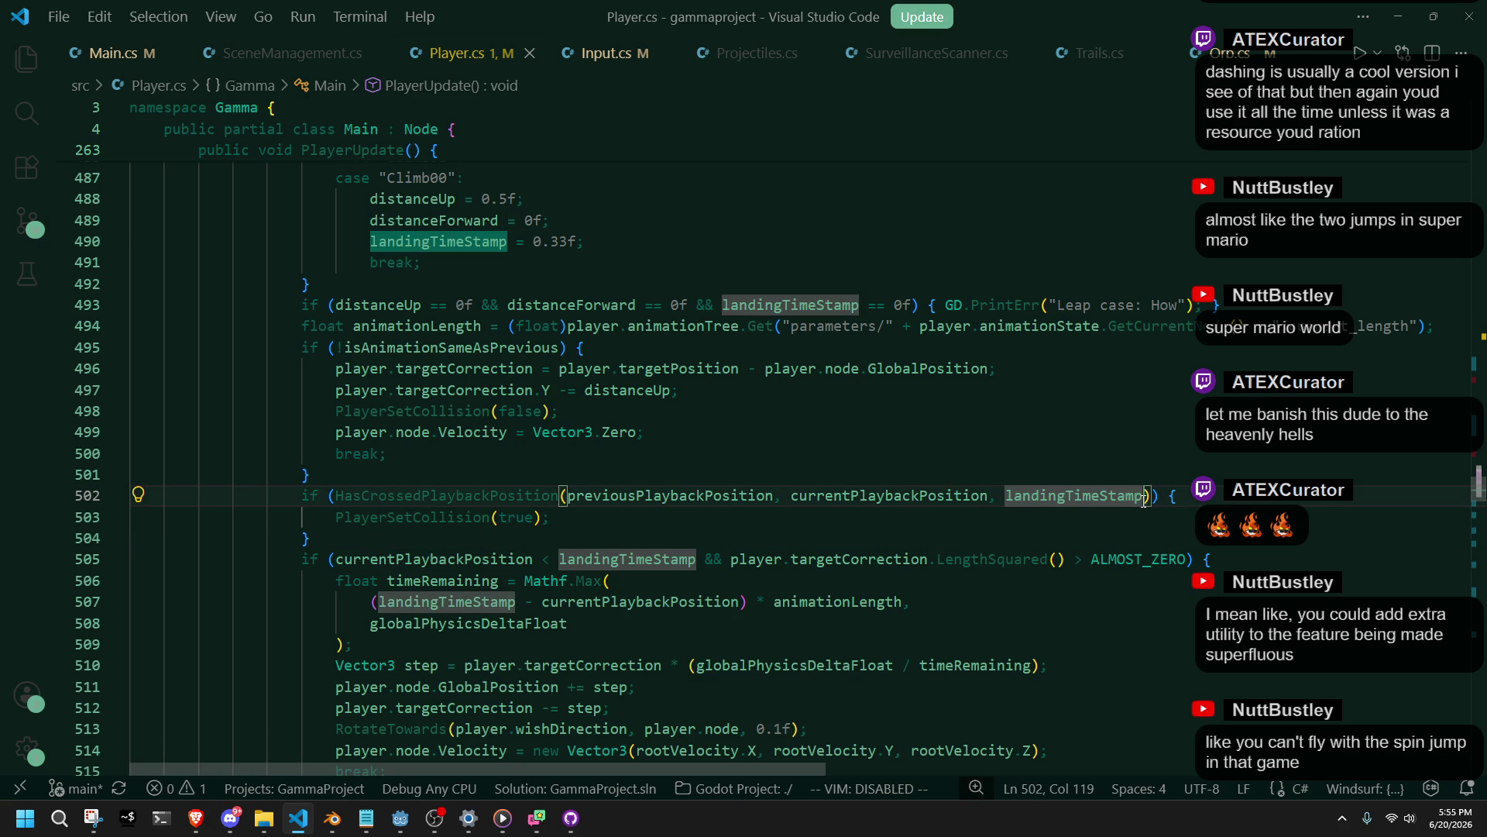
pyautogui.click(1136, 535)
pyautogui.click(983, 514)
pyautogui.click(440, 408)
pyautogui.scroll(-2, 650, 433)
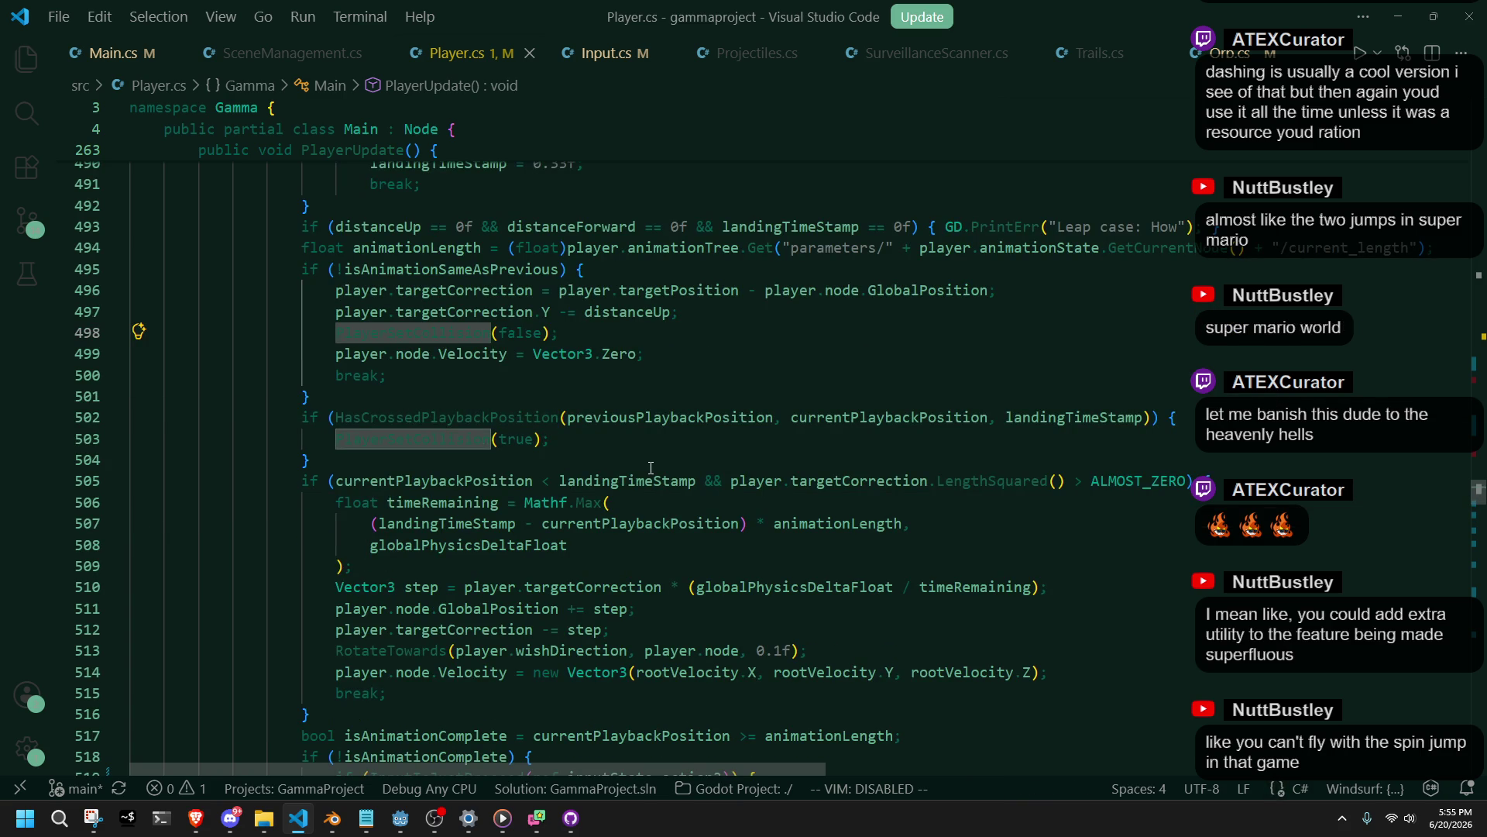
pyautogui.scroll(-15, 651, 468)
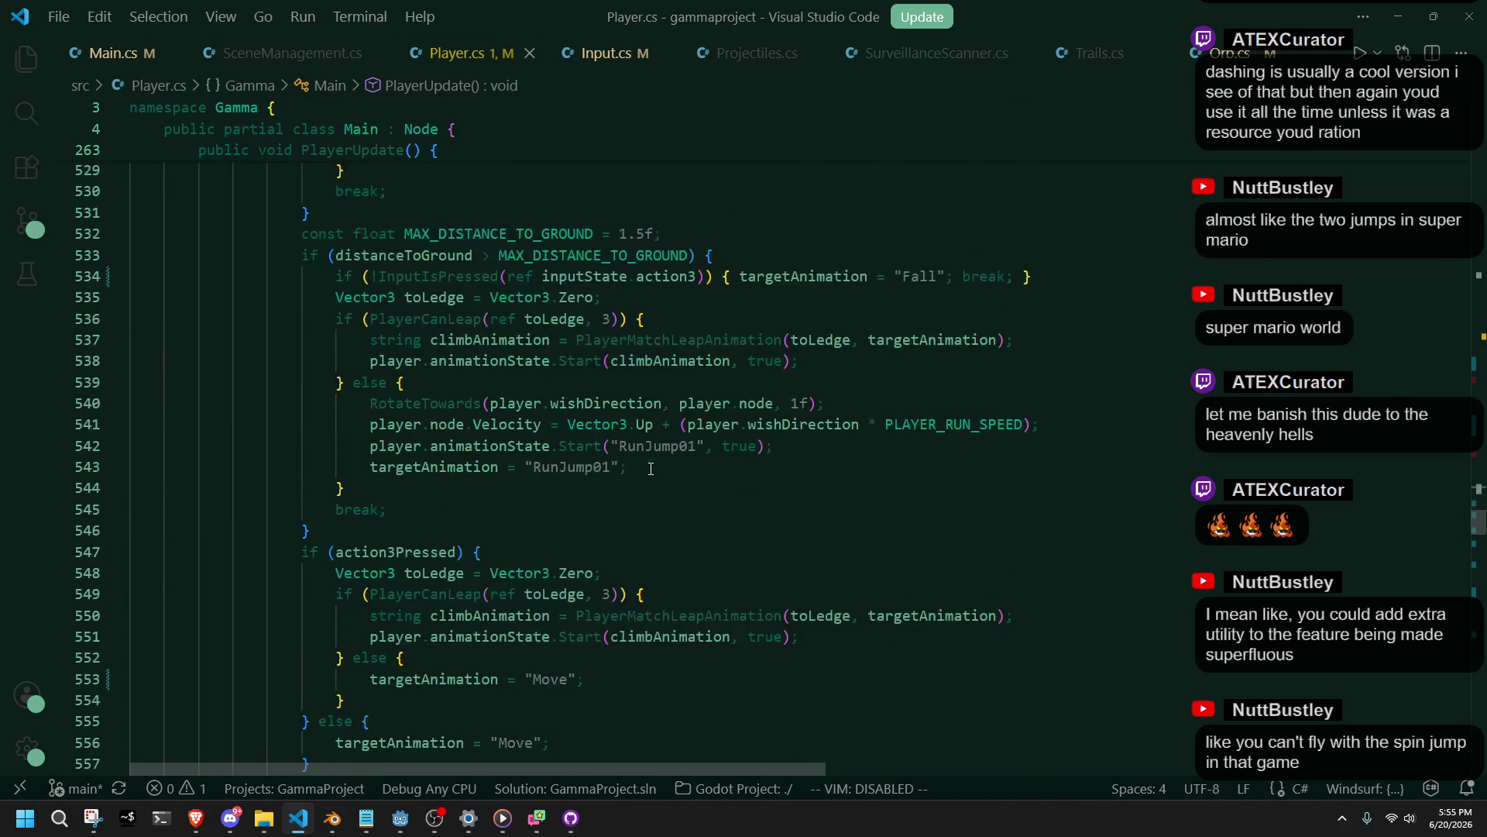
pyautogui.scroll(6, 651, 468)
pyautogui.scroll(-9, 651, 468)
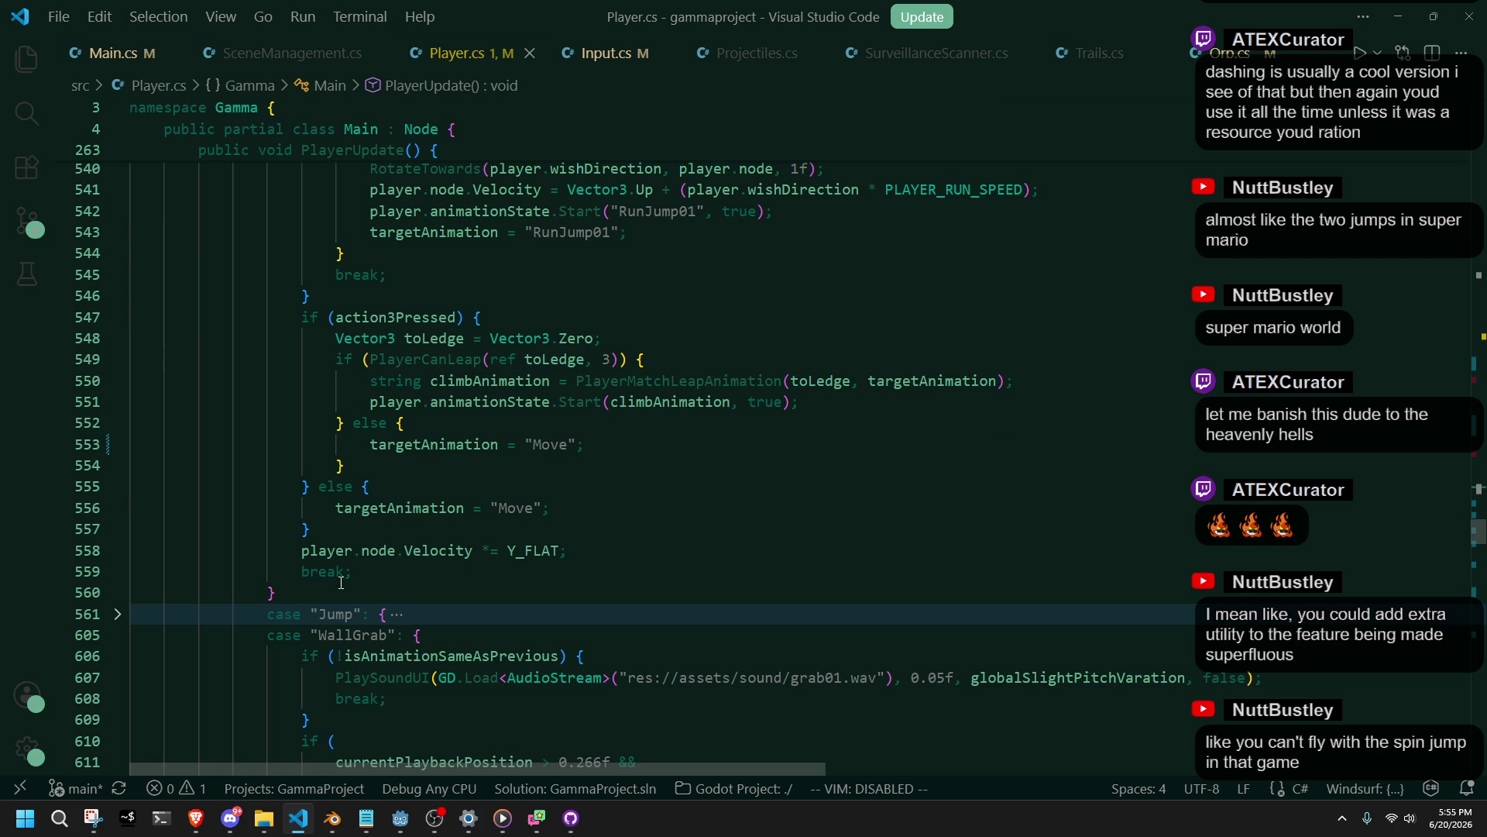
pyautogui.scroll(13, 460, 565)
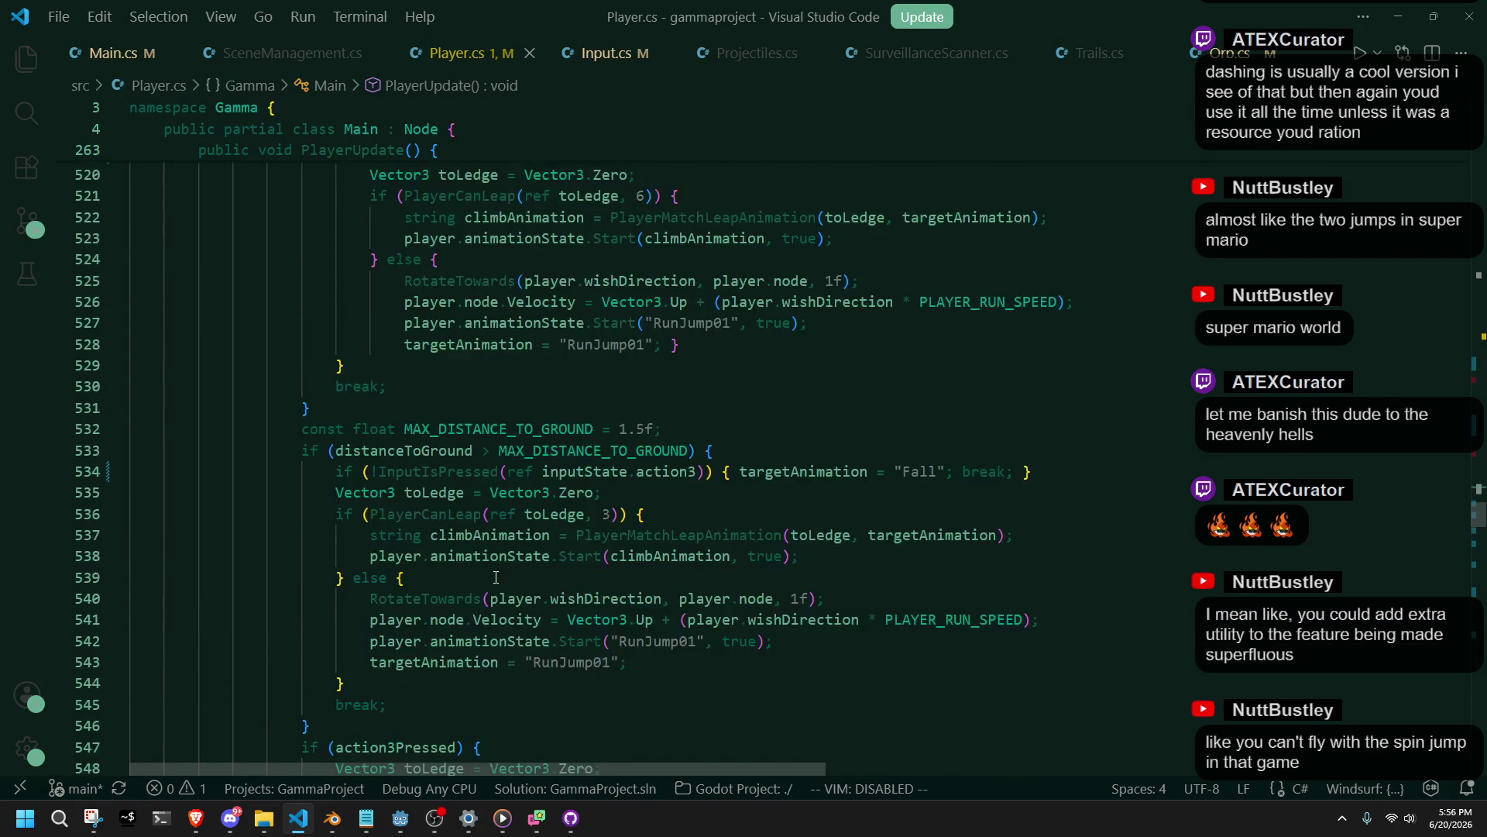
pyautogui.scroll(3, 496, 578)
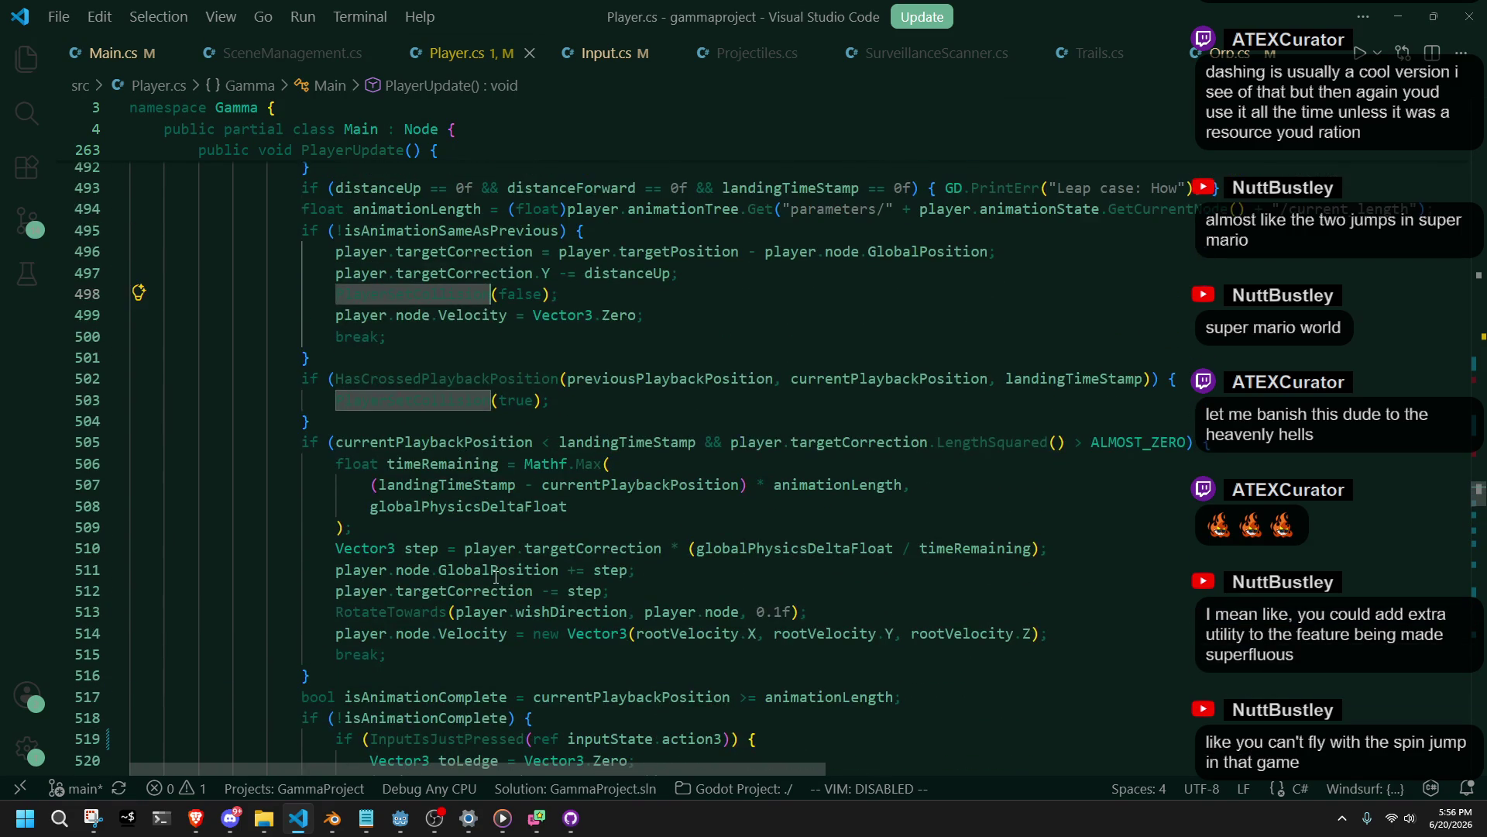
pyautogui.click(479, 434)
pyautogui.press('End')
pyautogui.press('Up')
pyautogui.press('Up')
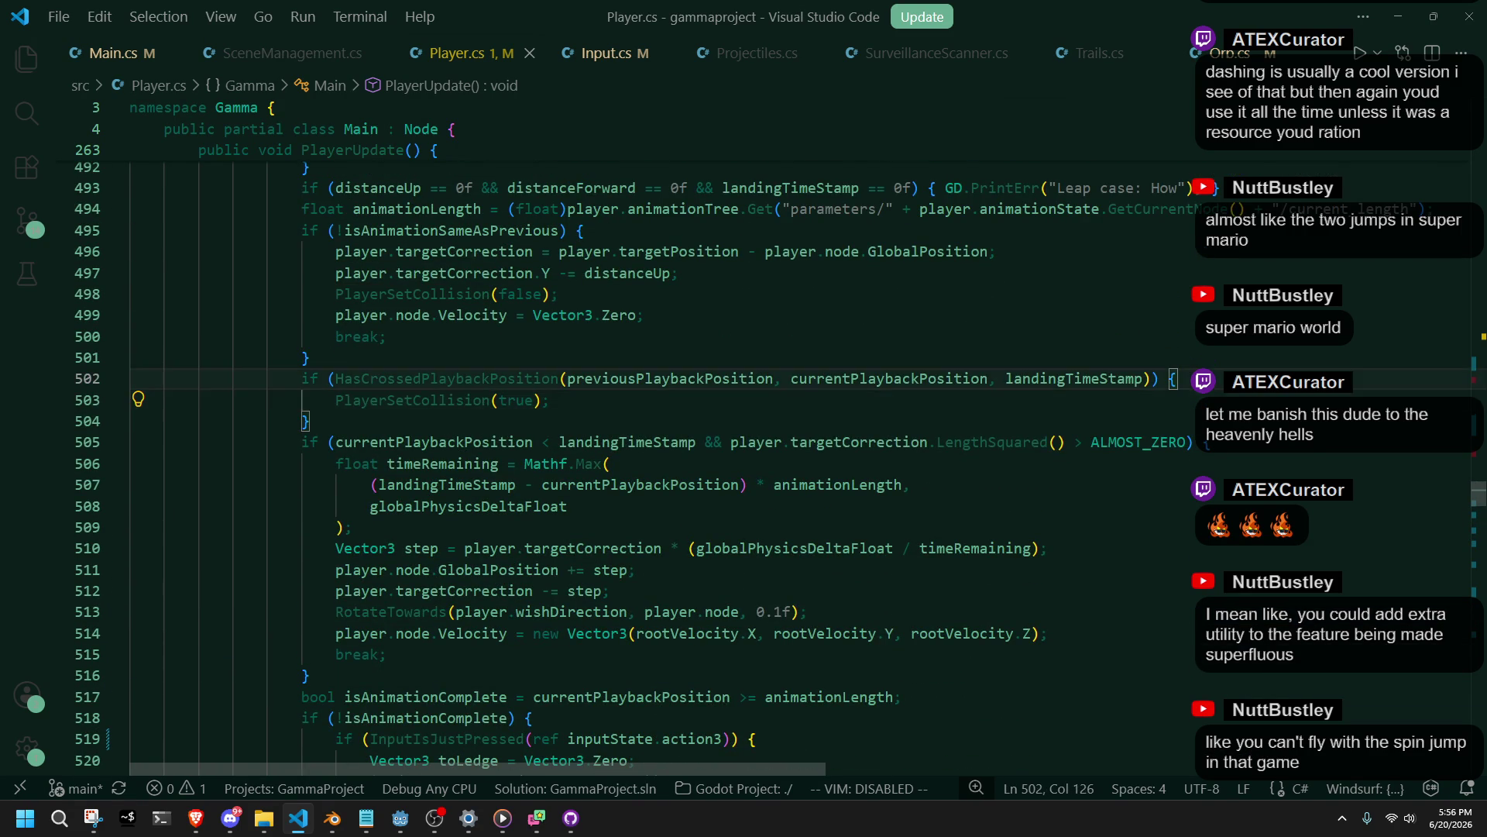
# Add GD.Print("Set collision"); after line 502 in the landing block and save Player.cs.
pyautogui.press('Return')
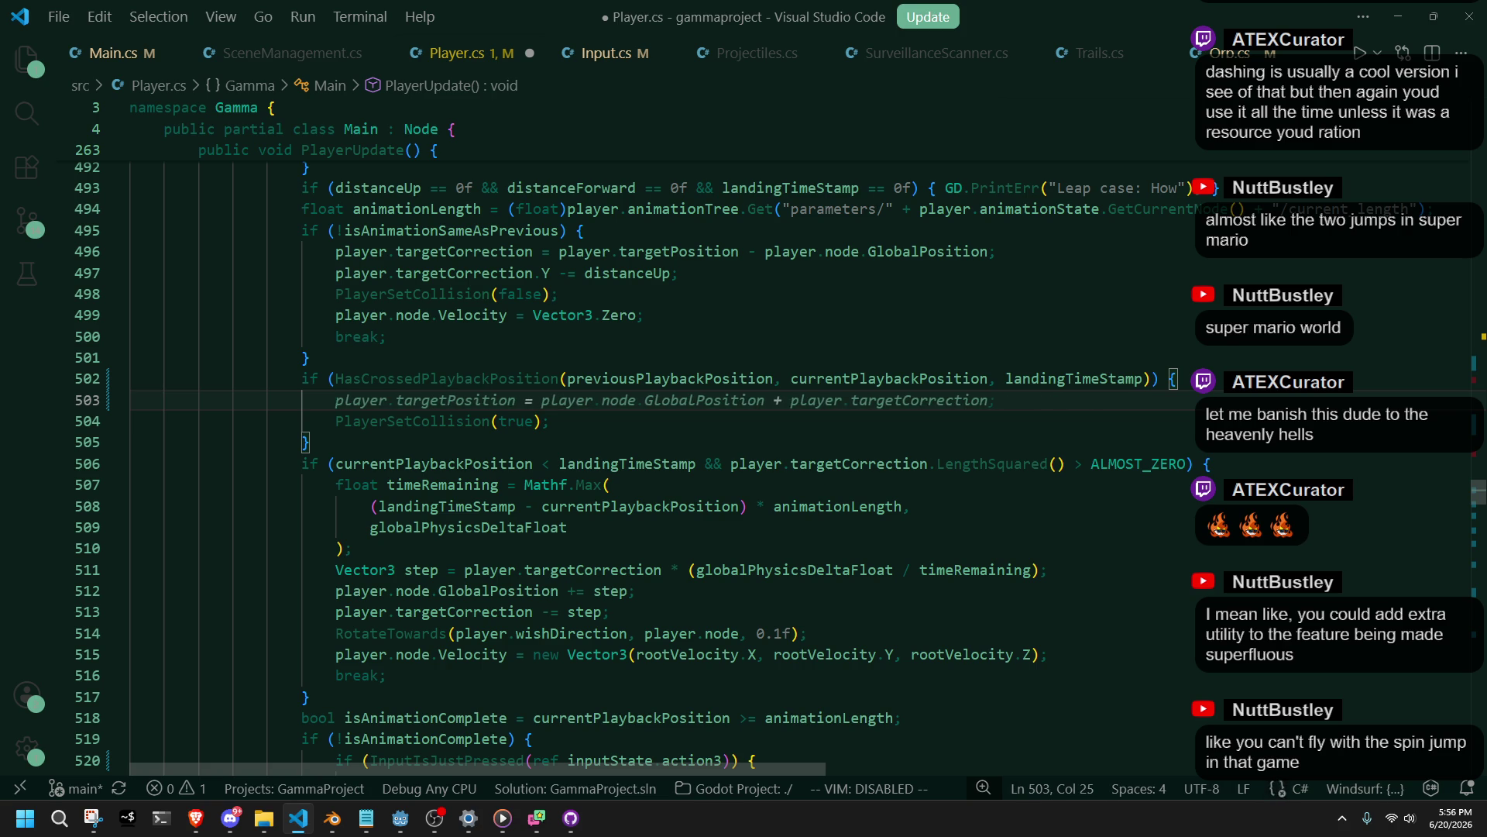
pyautogui.write('RGD.Print("')
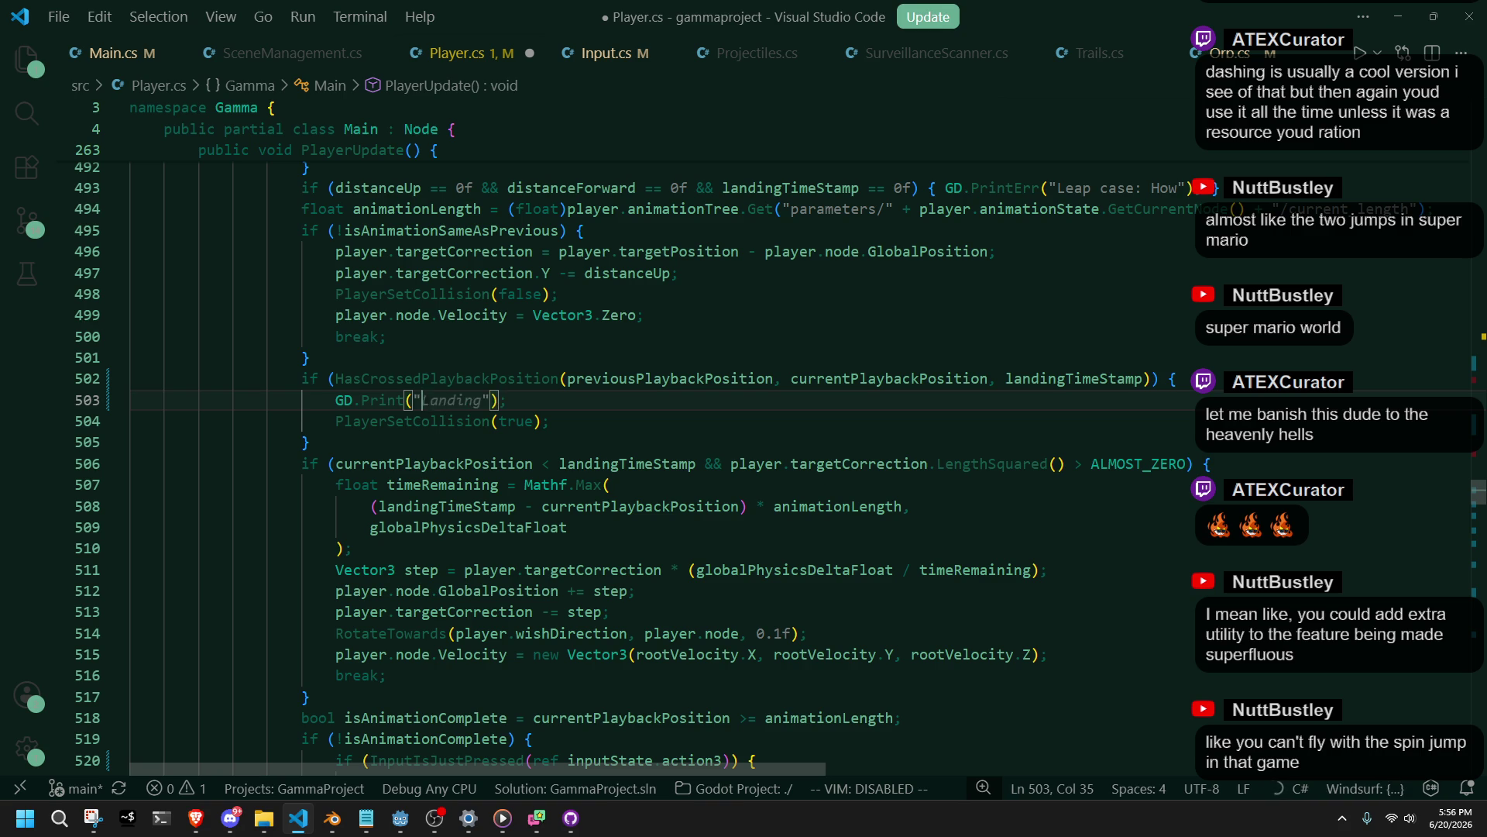
pyautogui.write('Set ')
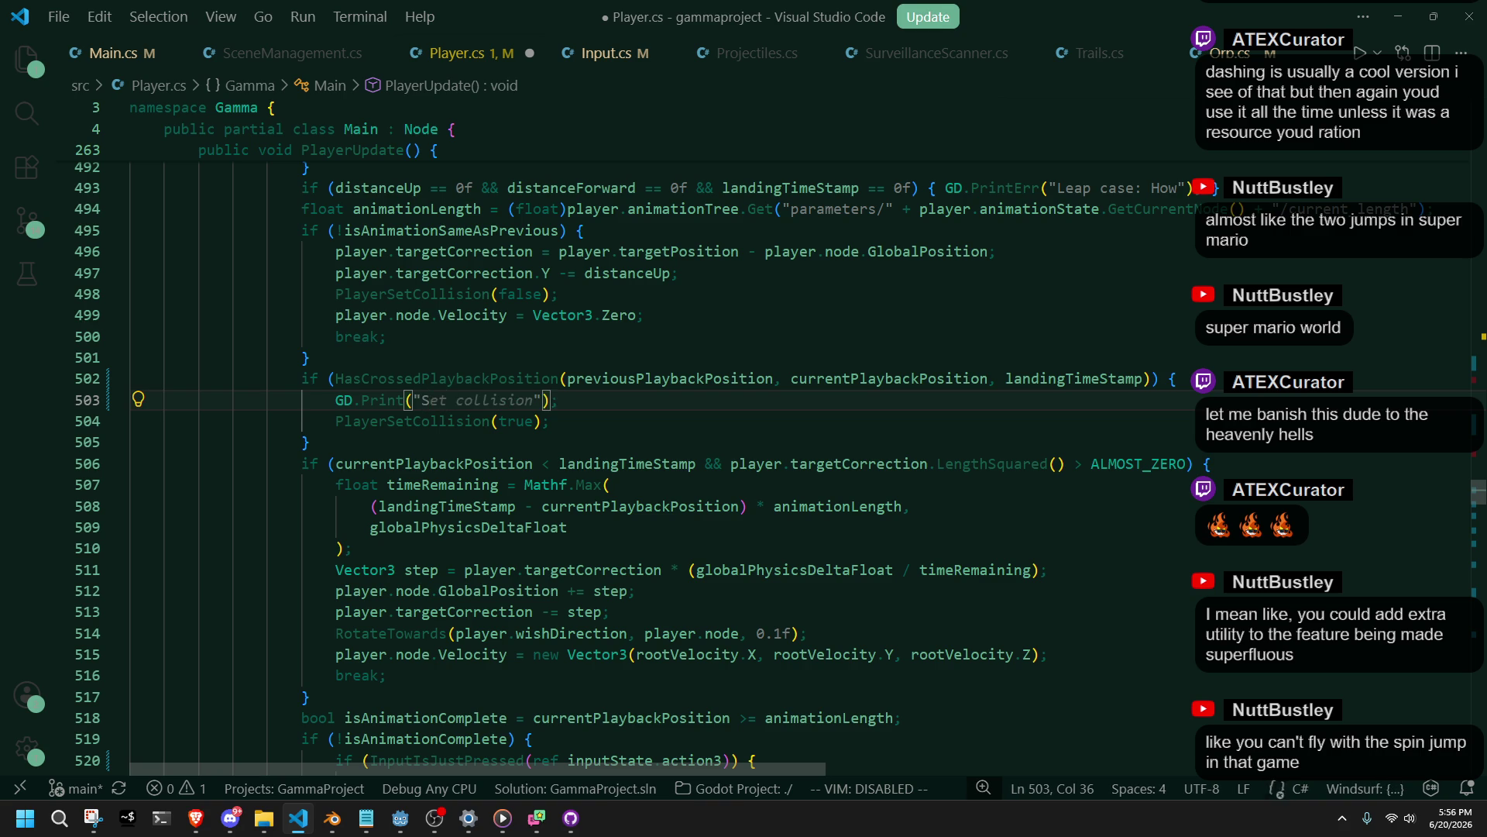
pyautogui.write('collision')
pyautogui.hotkey('ctrl', 's')
# Review the leap branch's break and closing brace at line 530, then run the project in Godot.
pyautogui.click(575, 421)
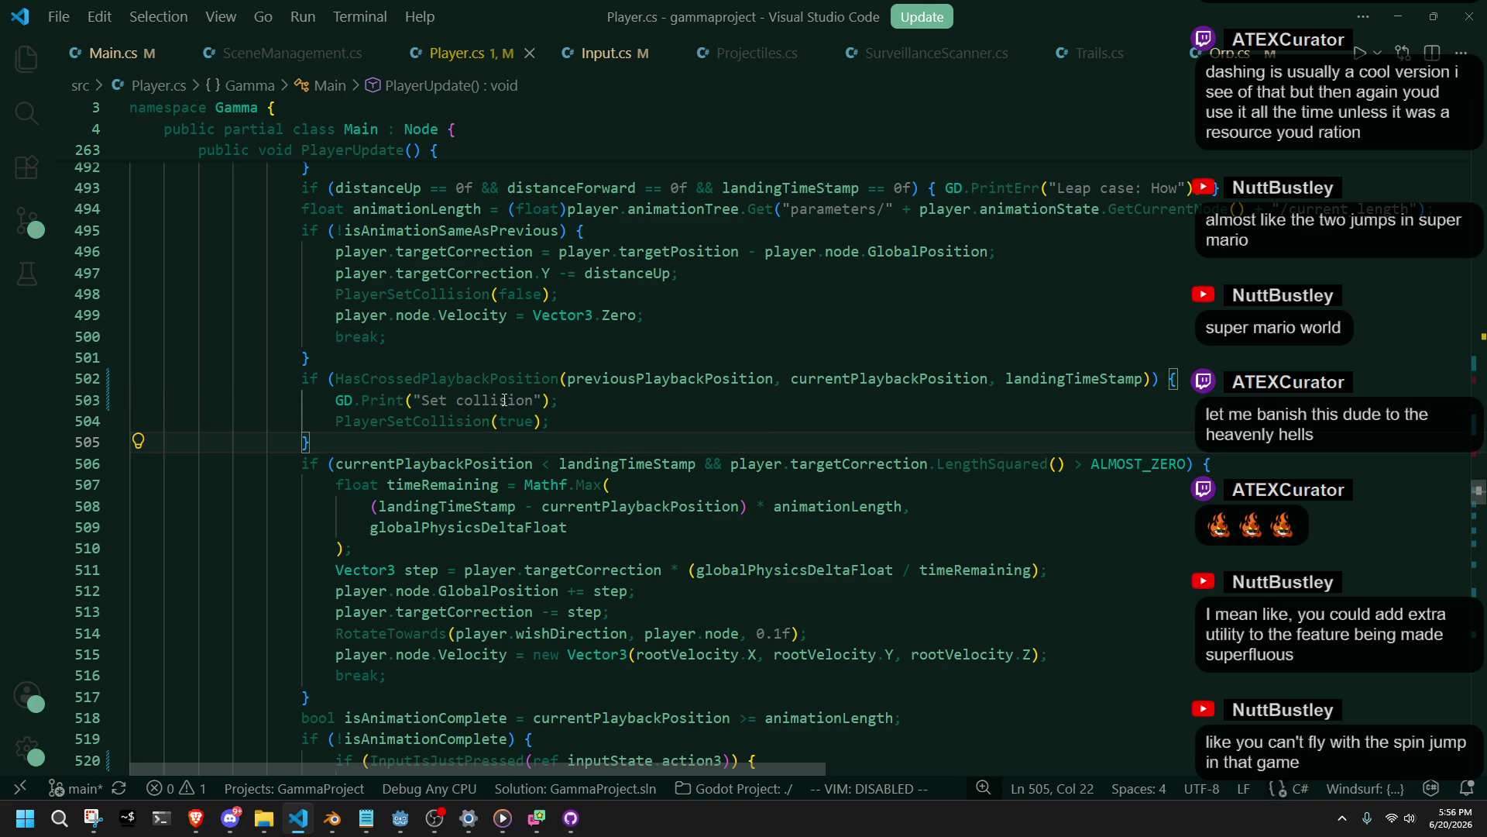
pyautogui.click(580, 408)
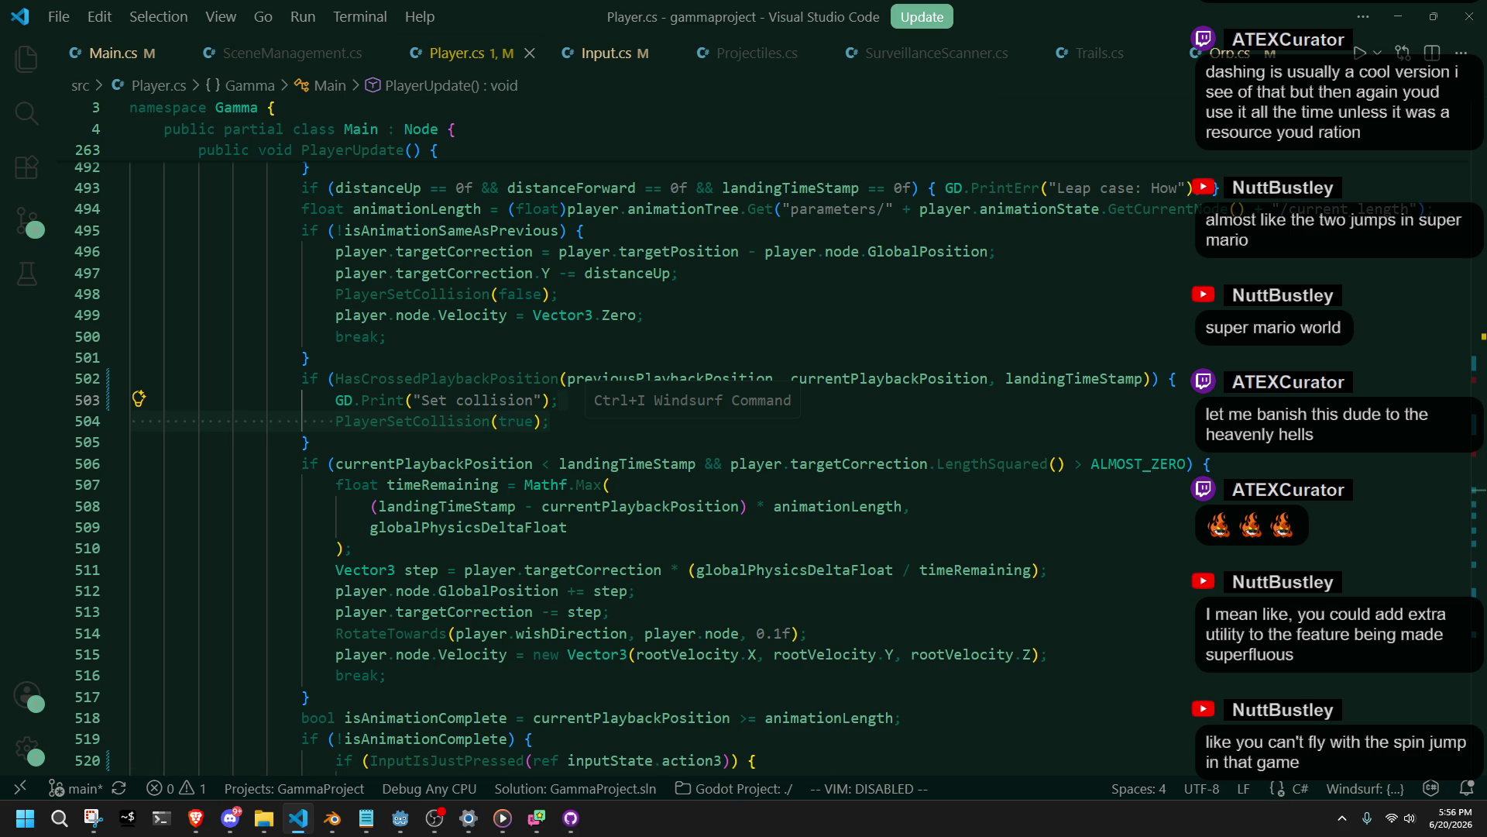
pyautogui.scroll(-1, 527, 393)
pyautogui.click(527, 393)
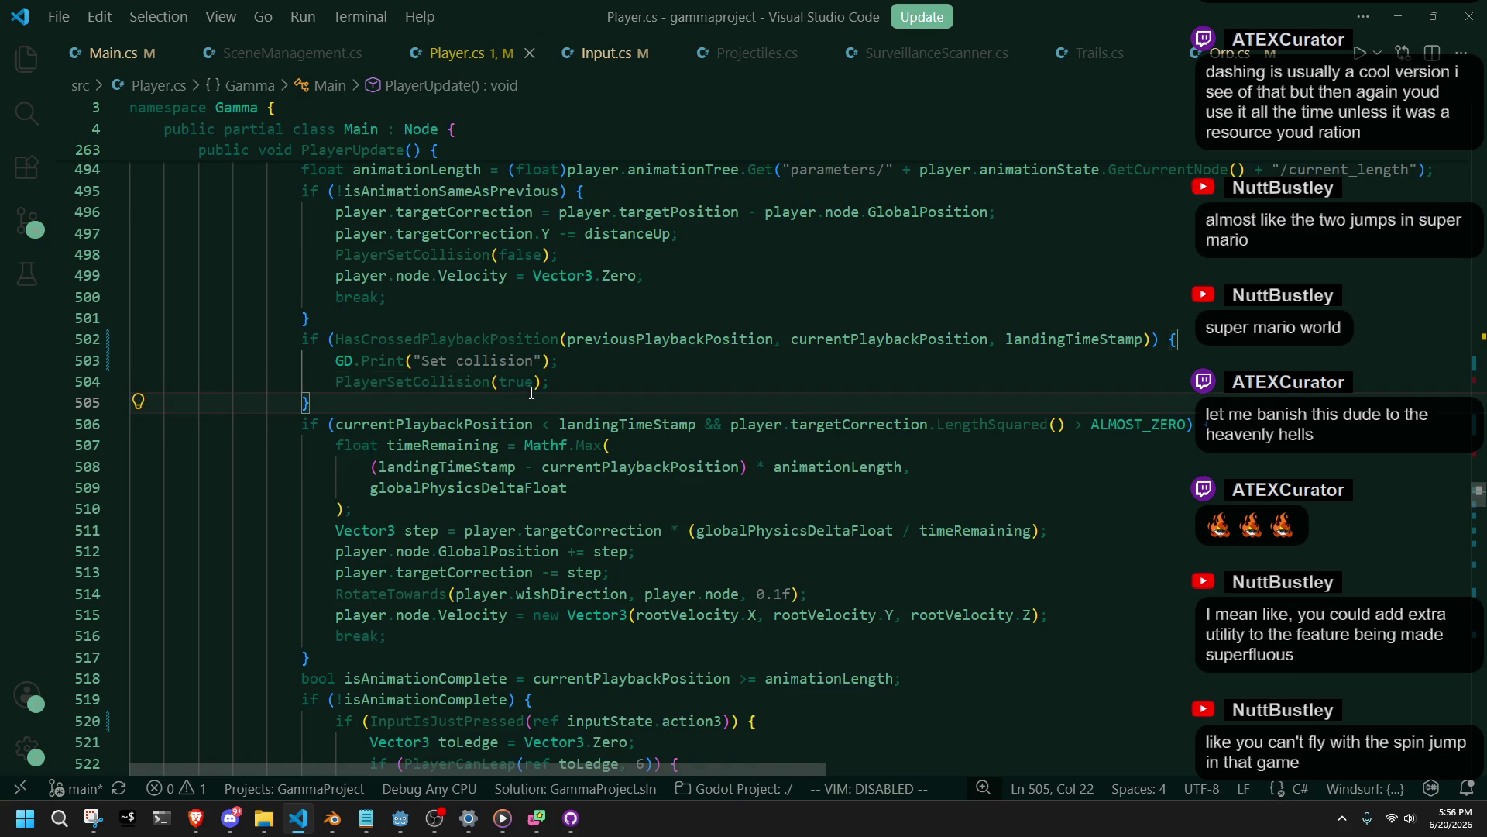
pyautogui.scroll(-7, 528, 393)
pyautogui.click(504, 519)
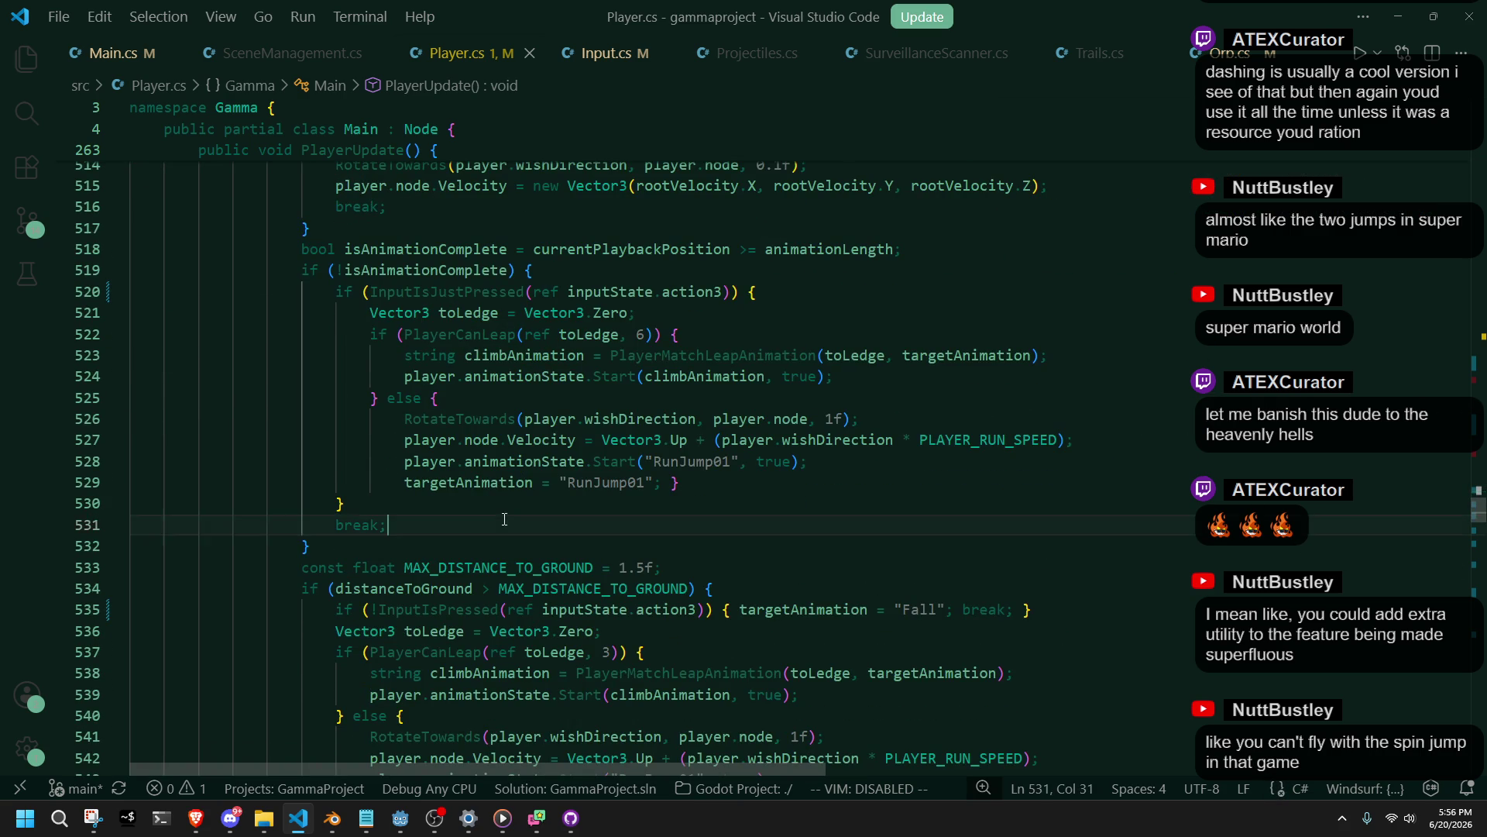
pyautogui.click(556, 513)
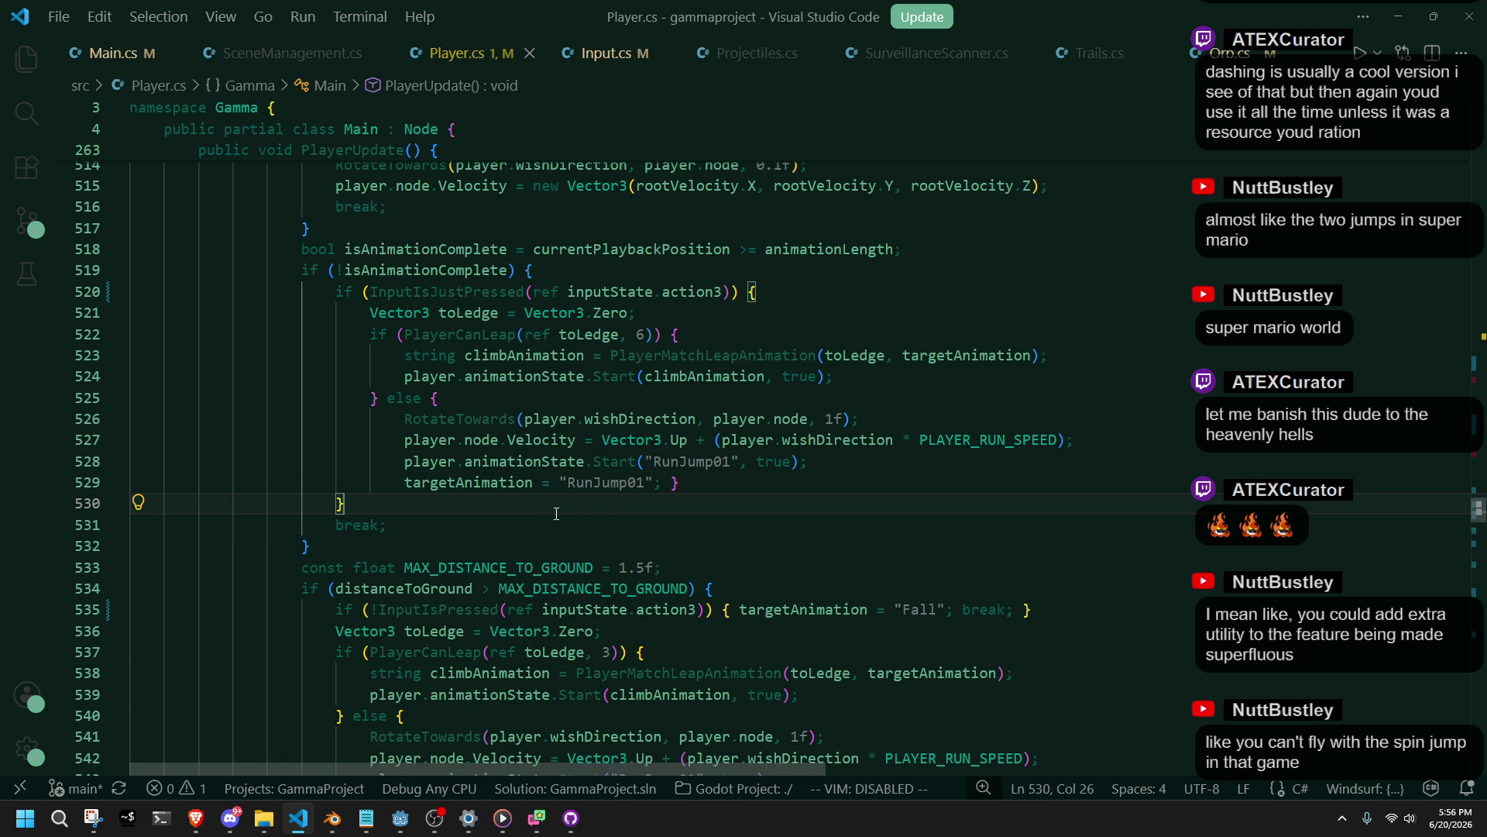
pyautogui.scroll(4, 556, 513)
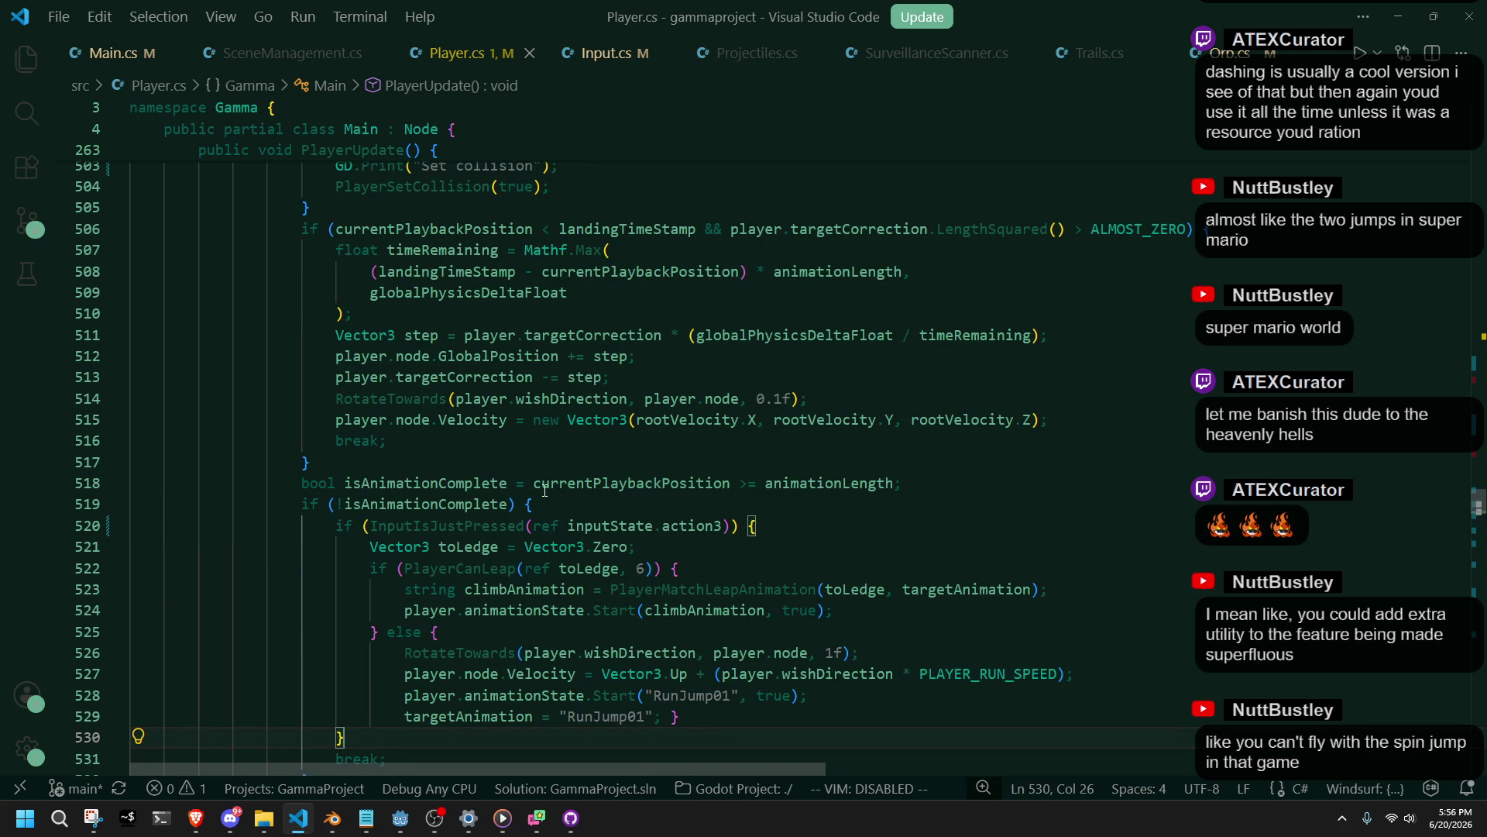
pyautogui.click(312, 462)
pyautogui.scroll(5, 312, 462)
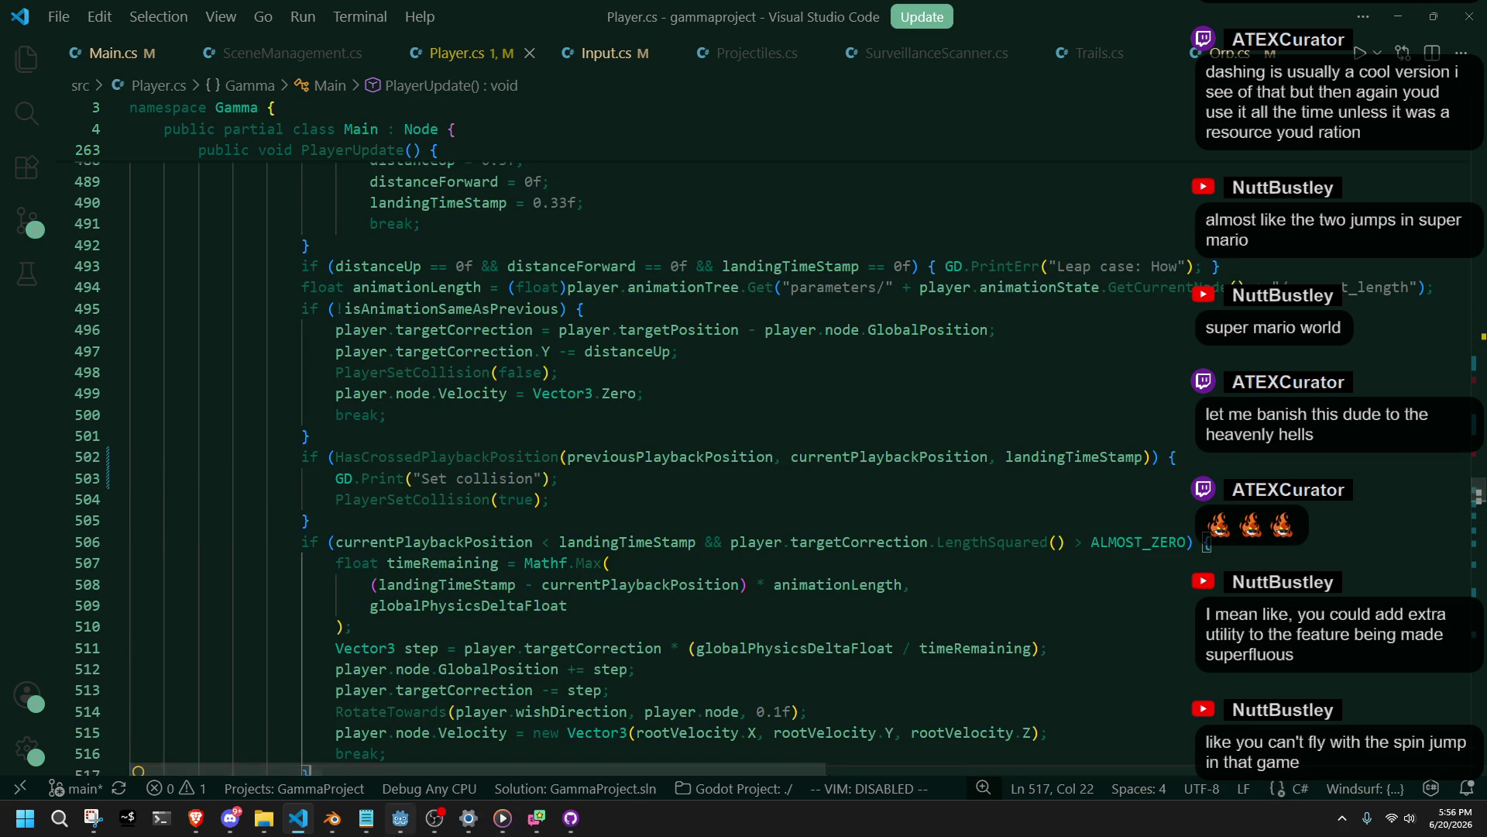
pyautogui.click(398, 822)
pyautogui.click(1372, 32)
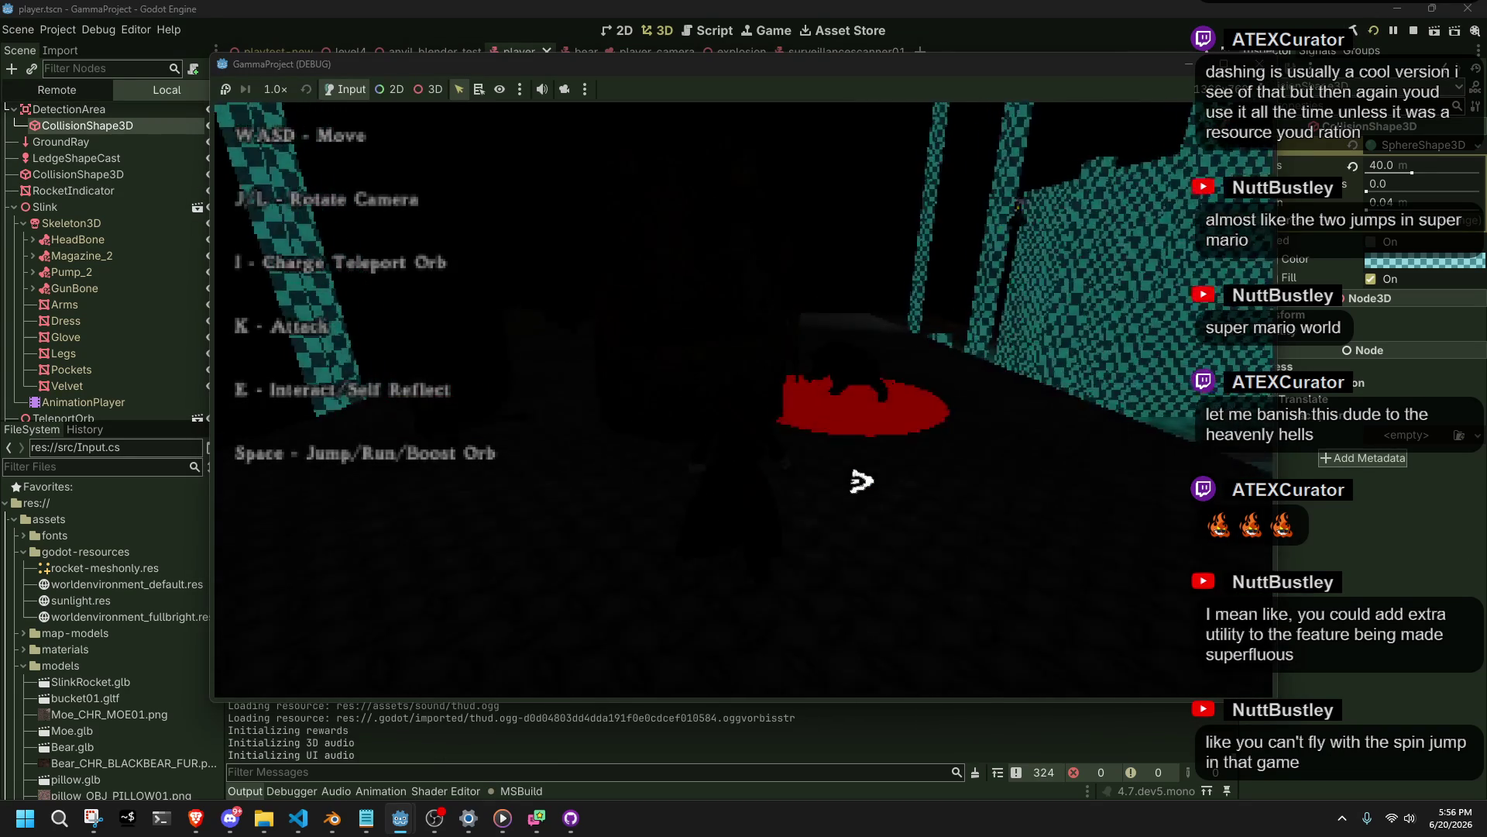
# Run-jump, climb onto the stone block and leap off, then exit the game with F8.
pyautogui.press('w')
pyautogui.press('space')
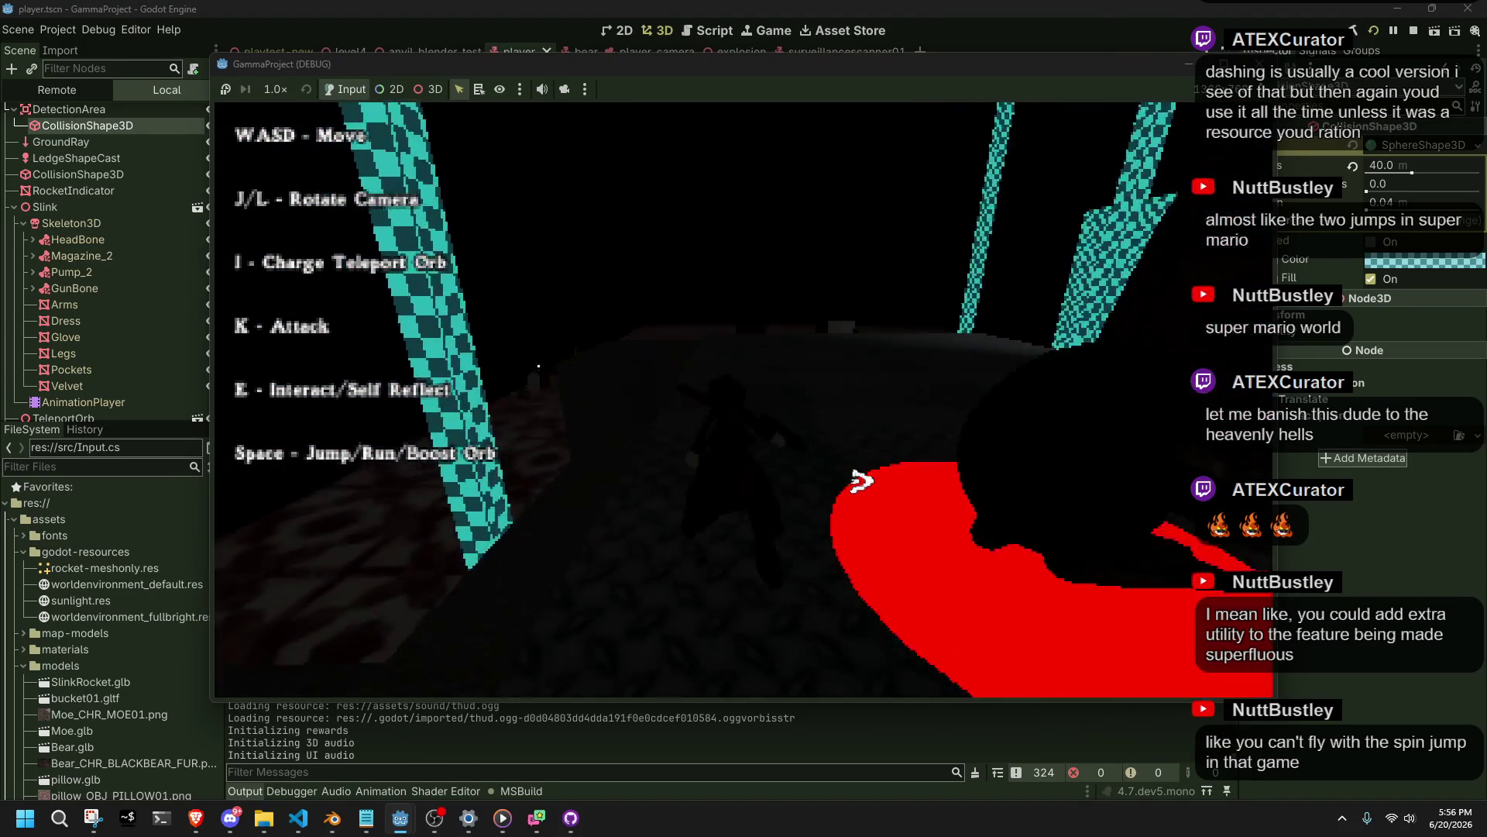
pyautogui.press('l')
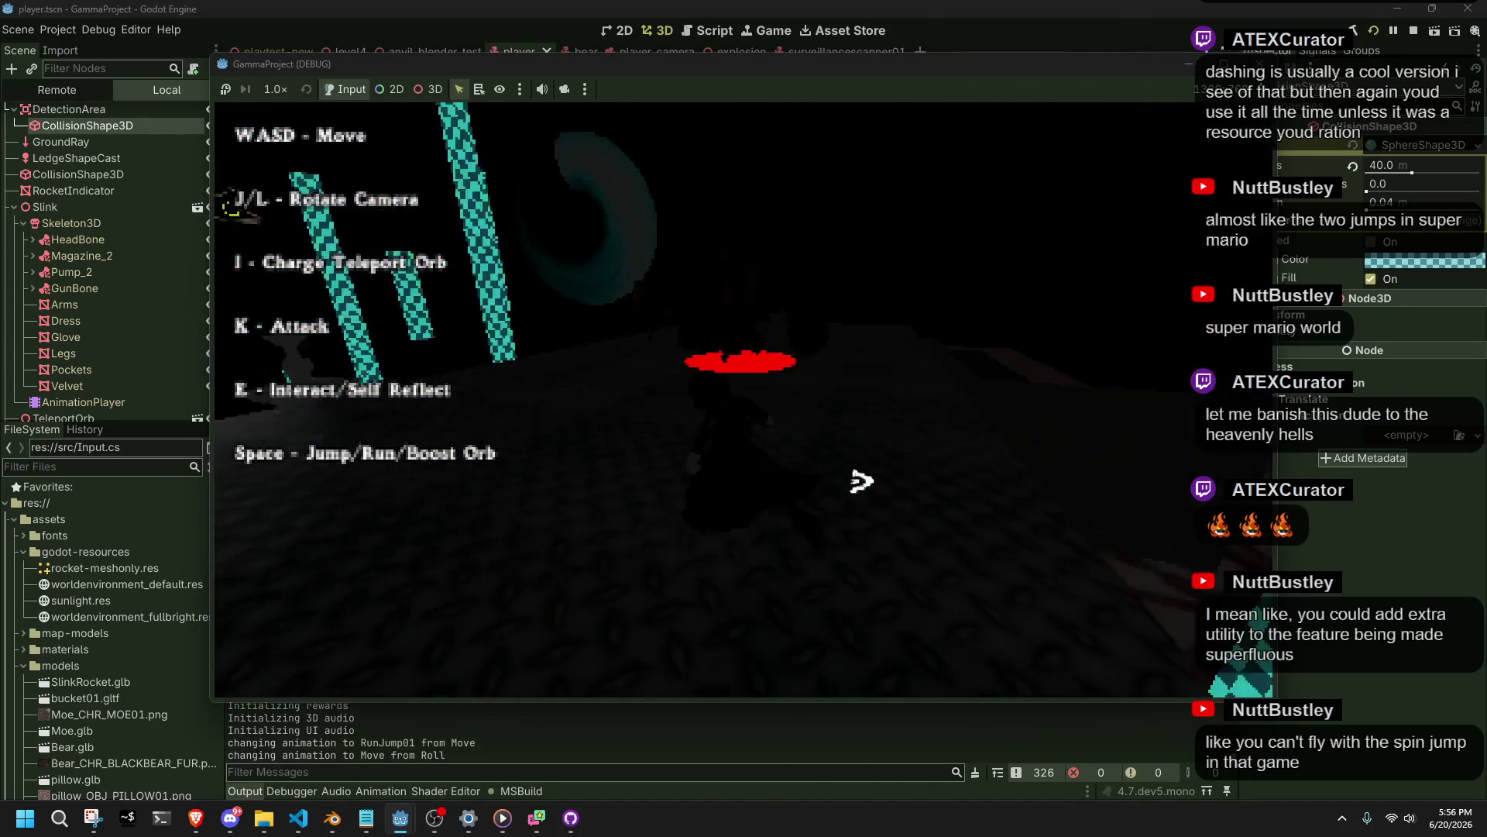
pyautogui.press('j')
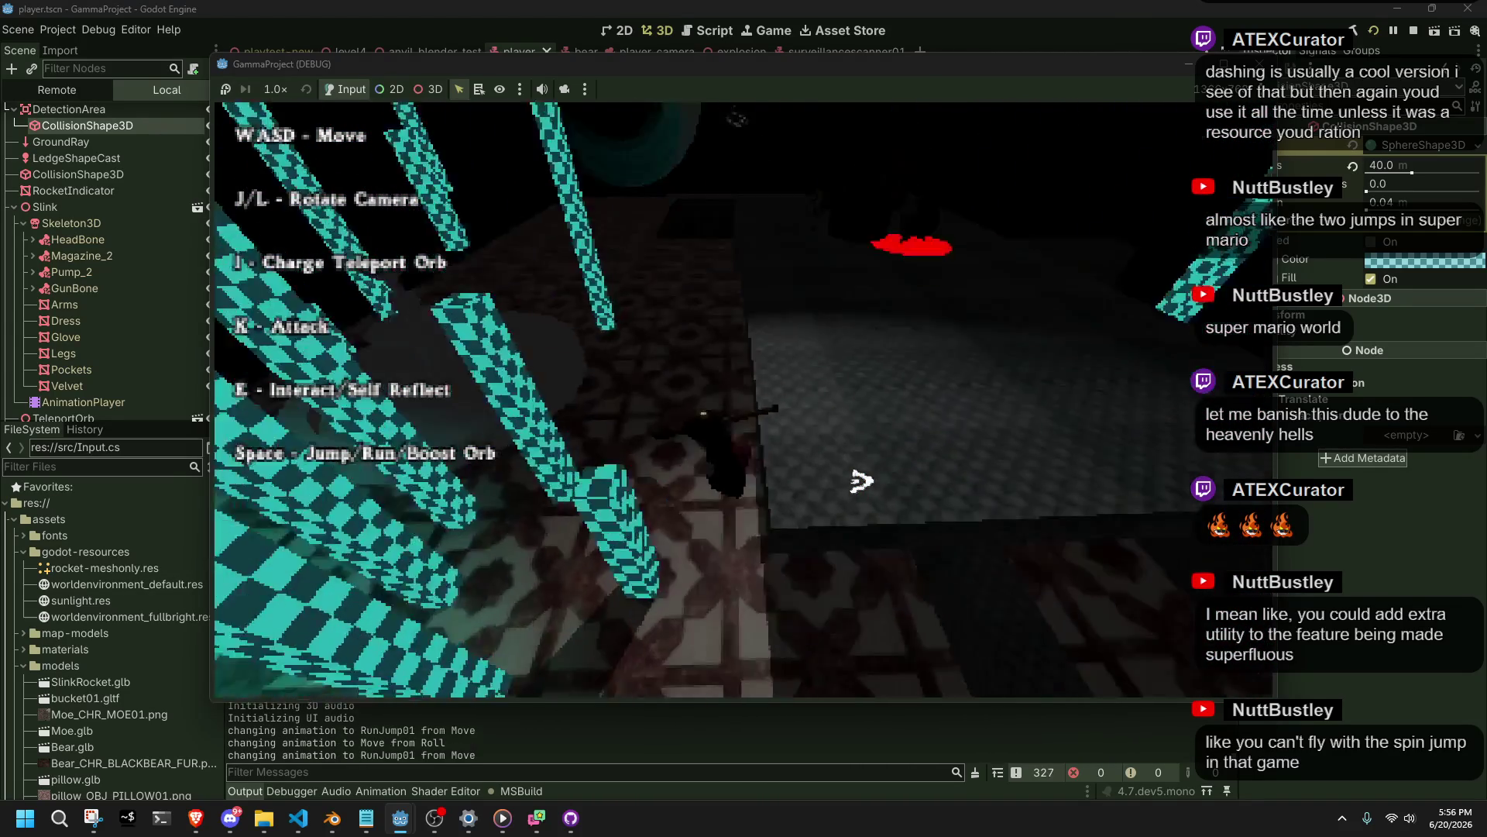
pyautogui.press('space')
pyautogui.press('l')
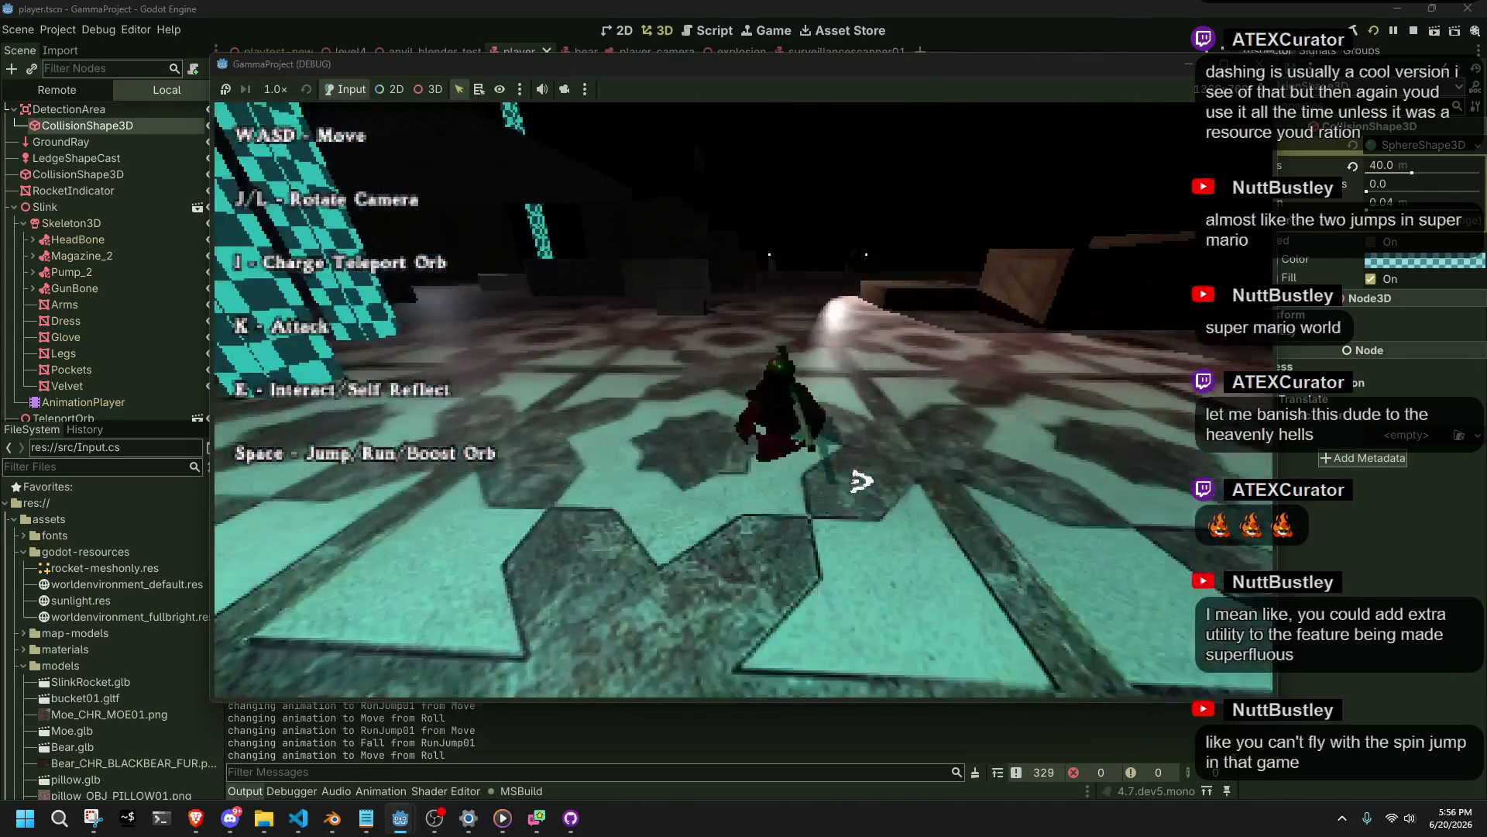
pyautogui.press('w')
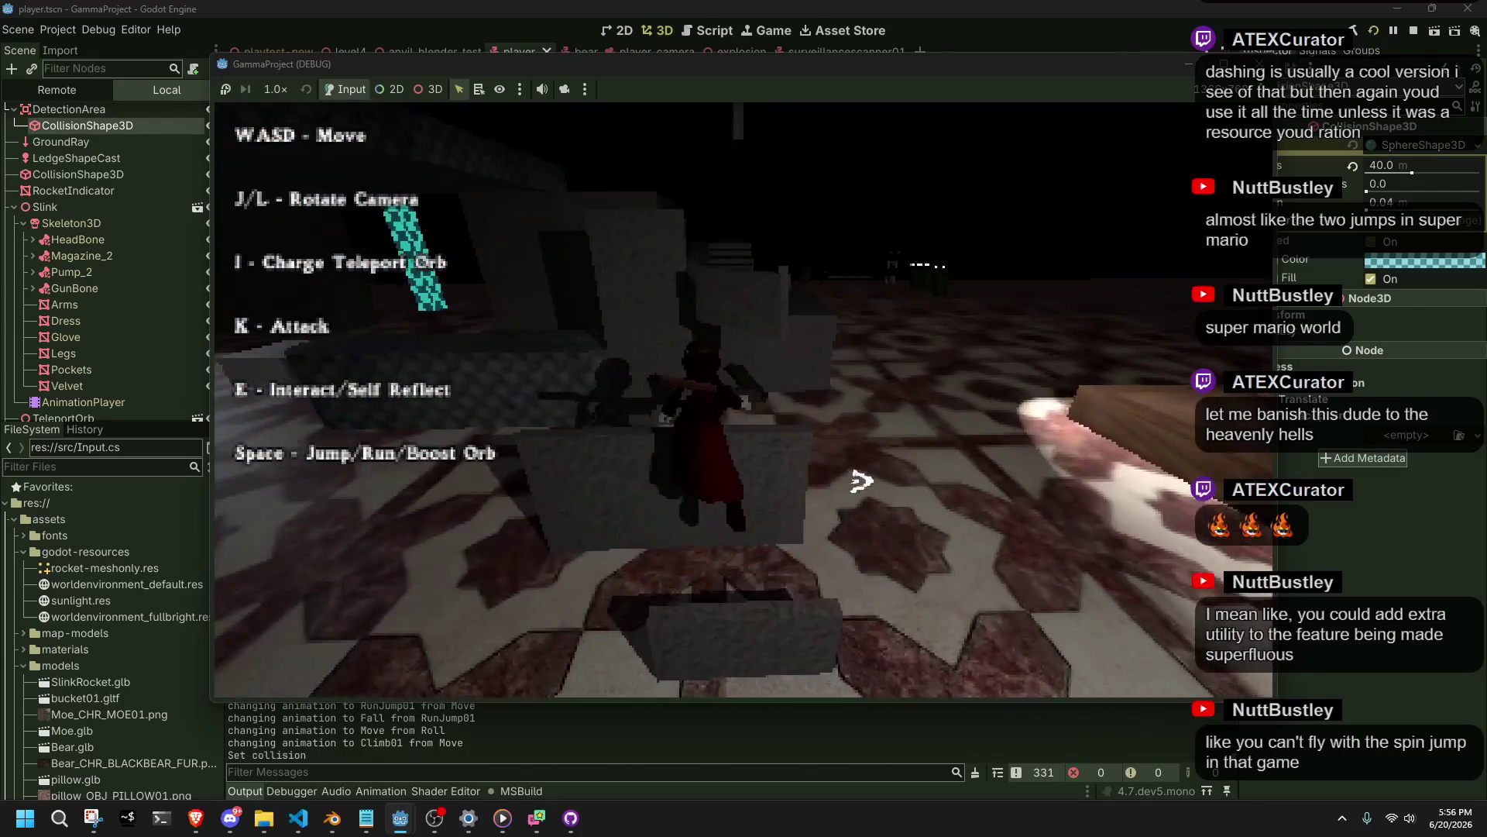
pyautogui.press('space')
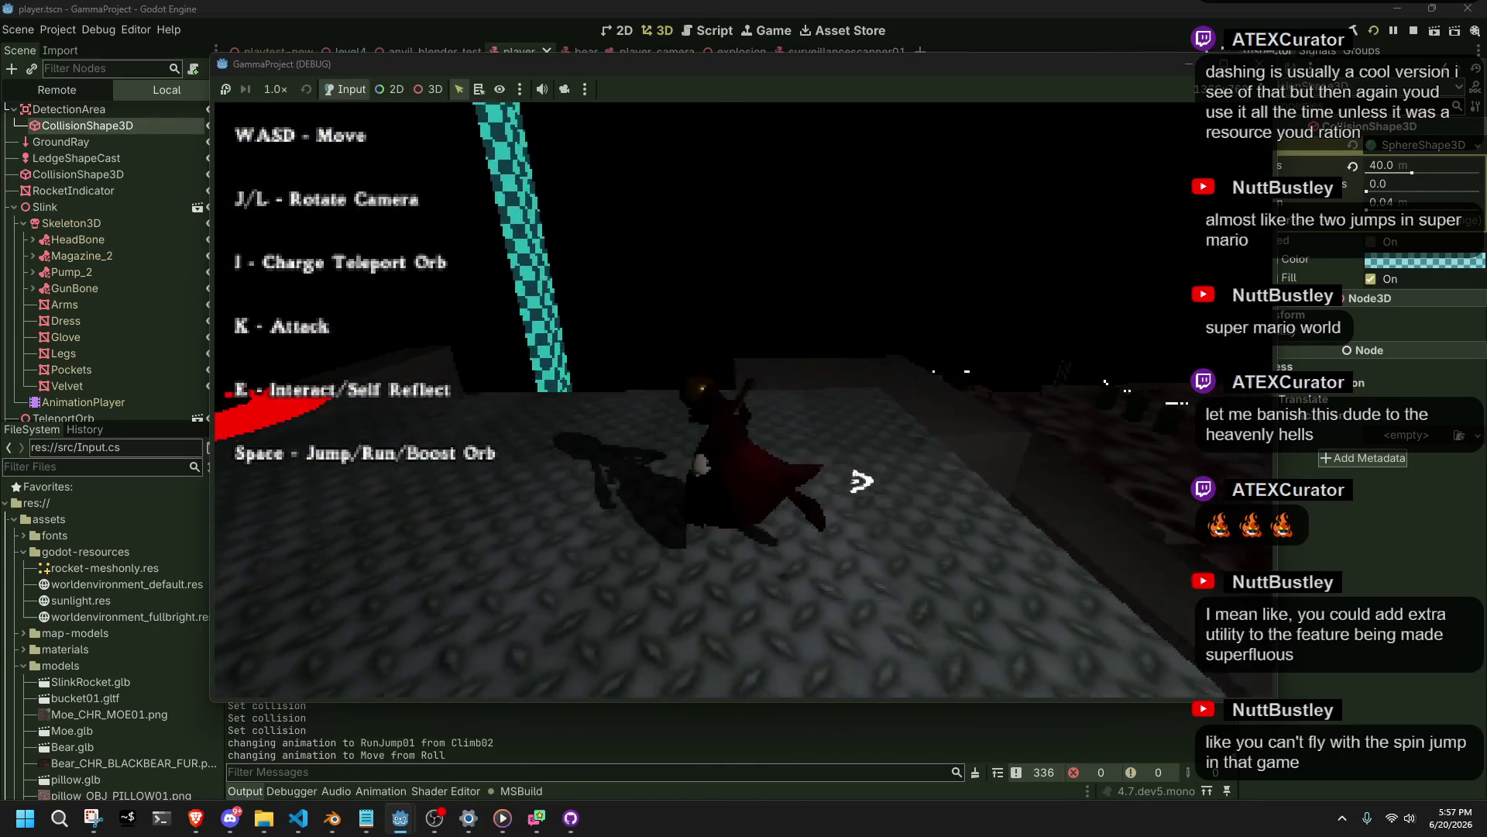
pyautogui.press('space')
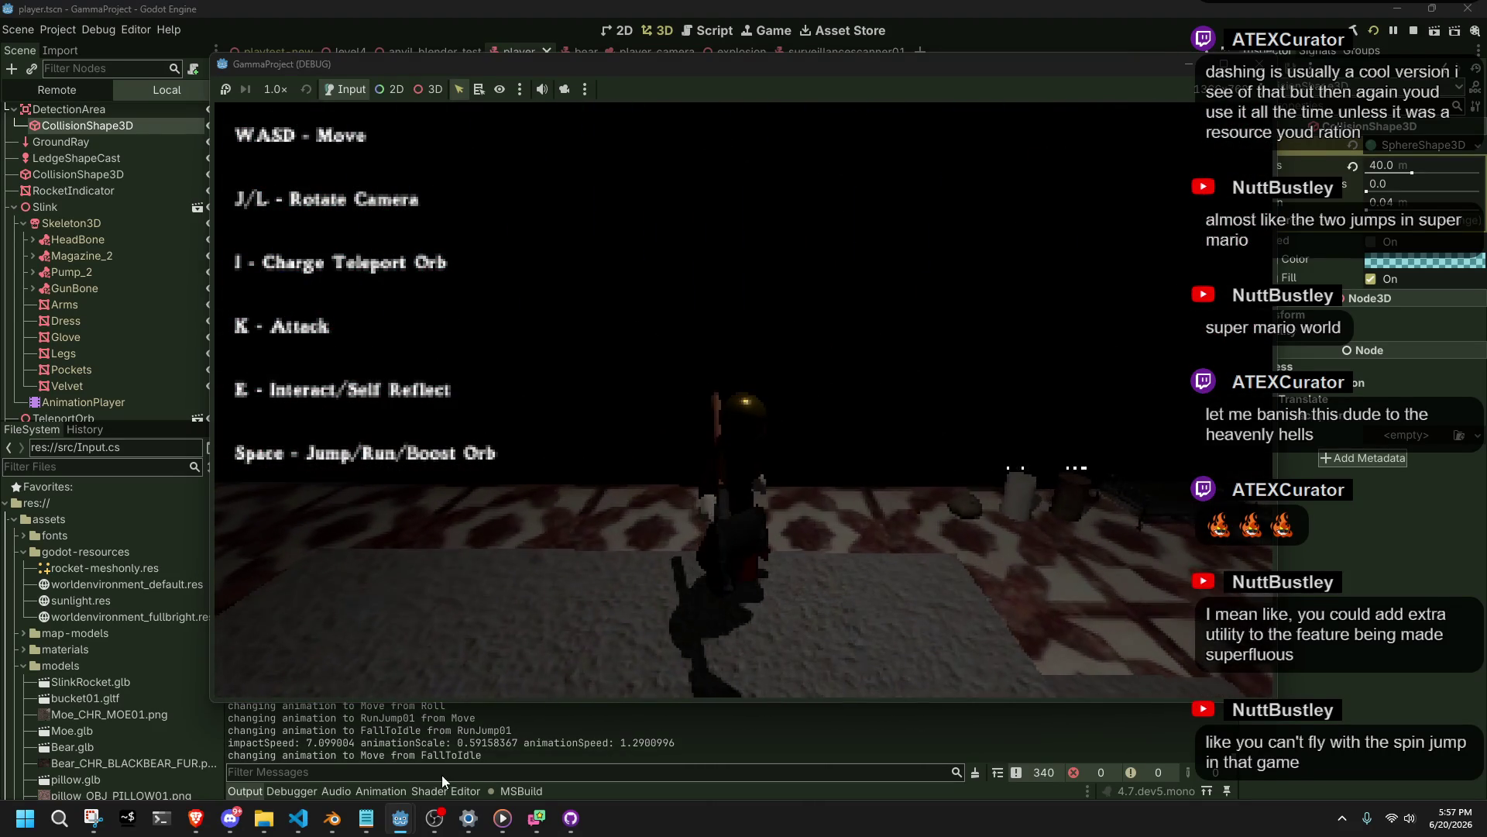
pyautogui.press('F8')
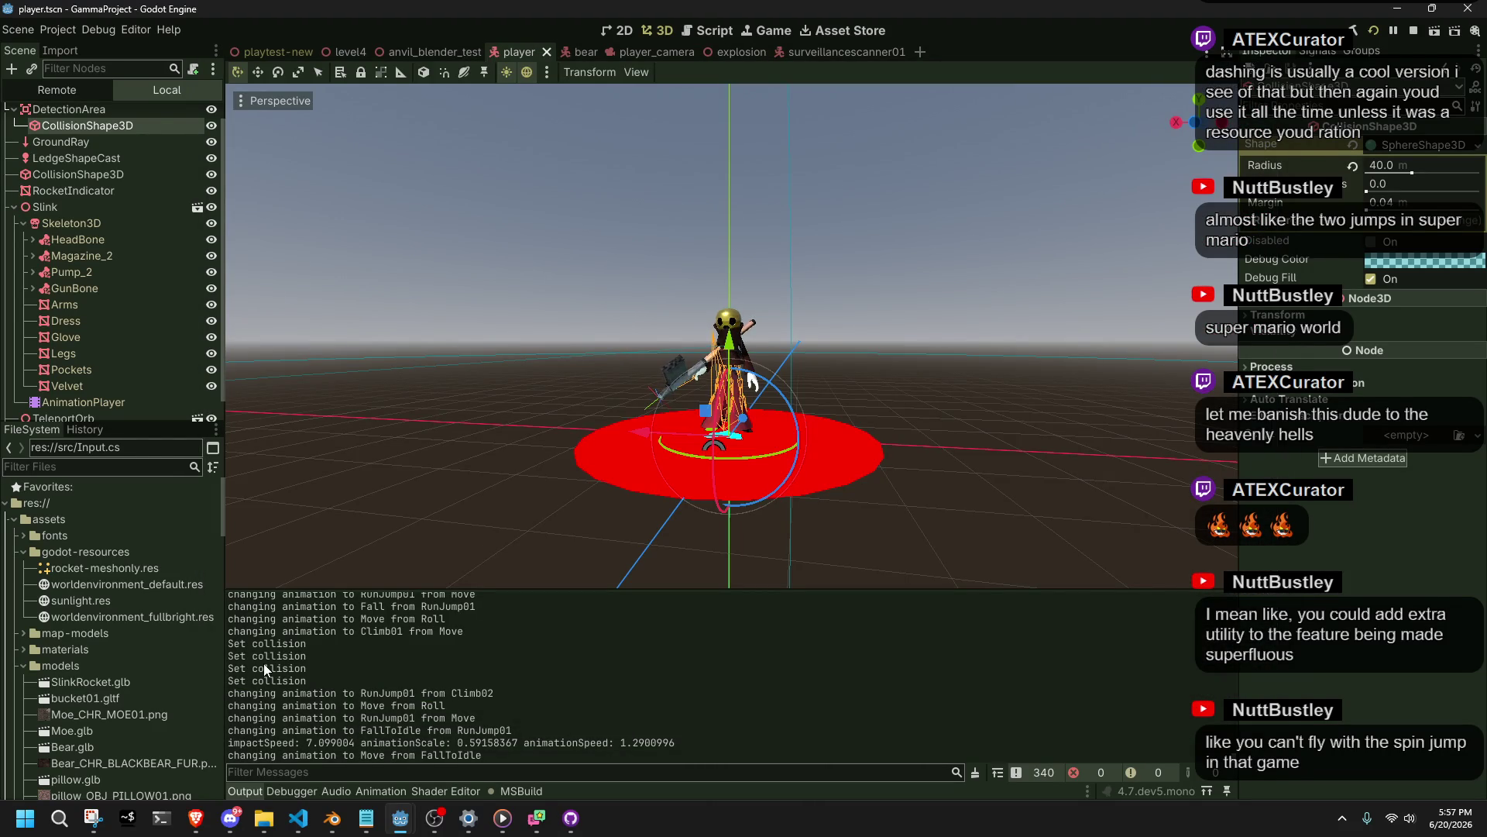
# Close the GammaProject (DEBUG) game window from the taskbar preview and return to Player.cs.
pyautogui.scroll(1, 262, 663)
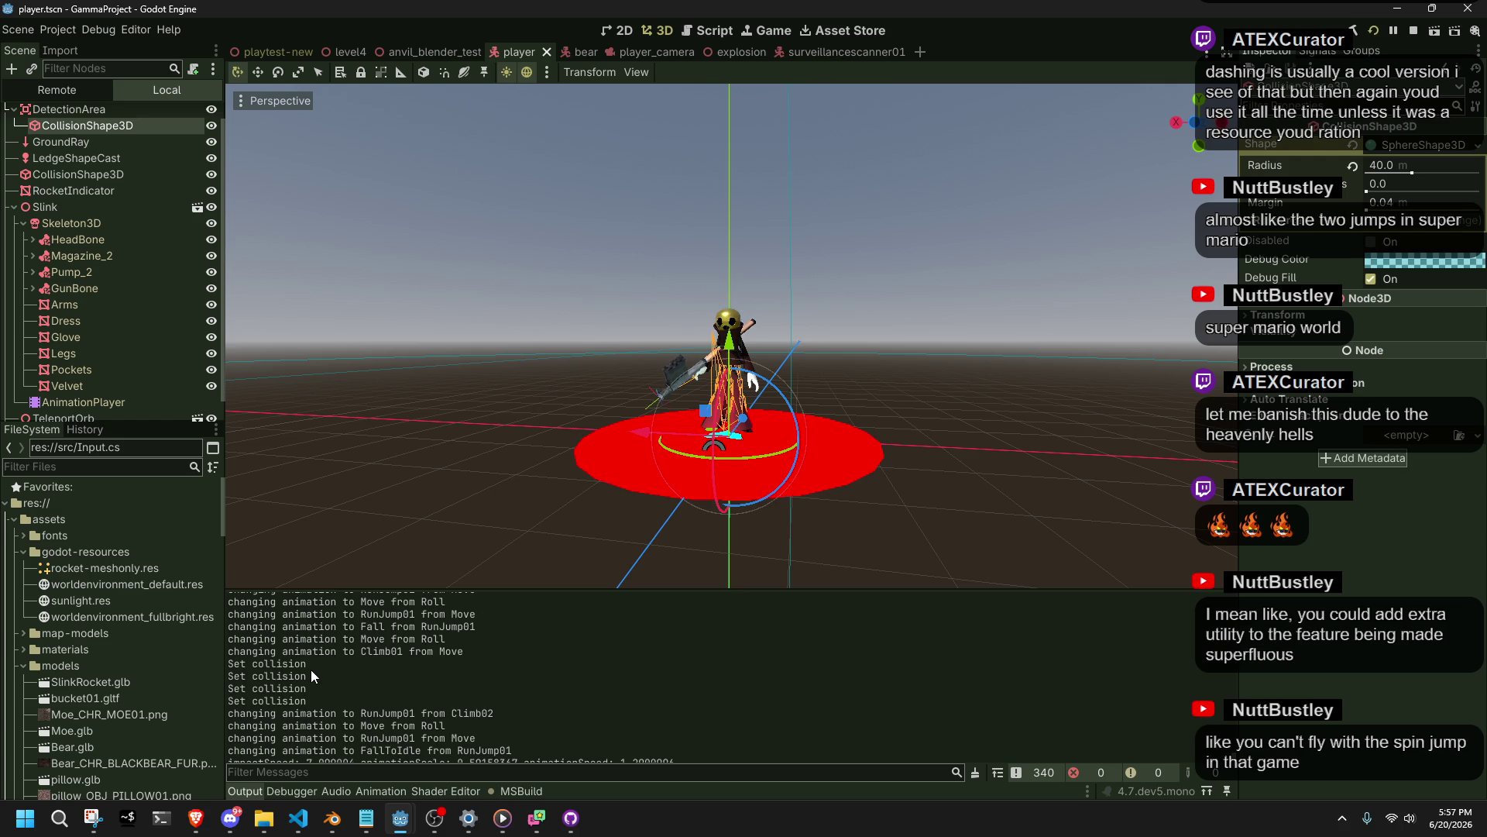
pyautogui.scroll(-1, 309, 675)
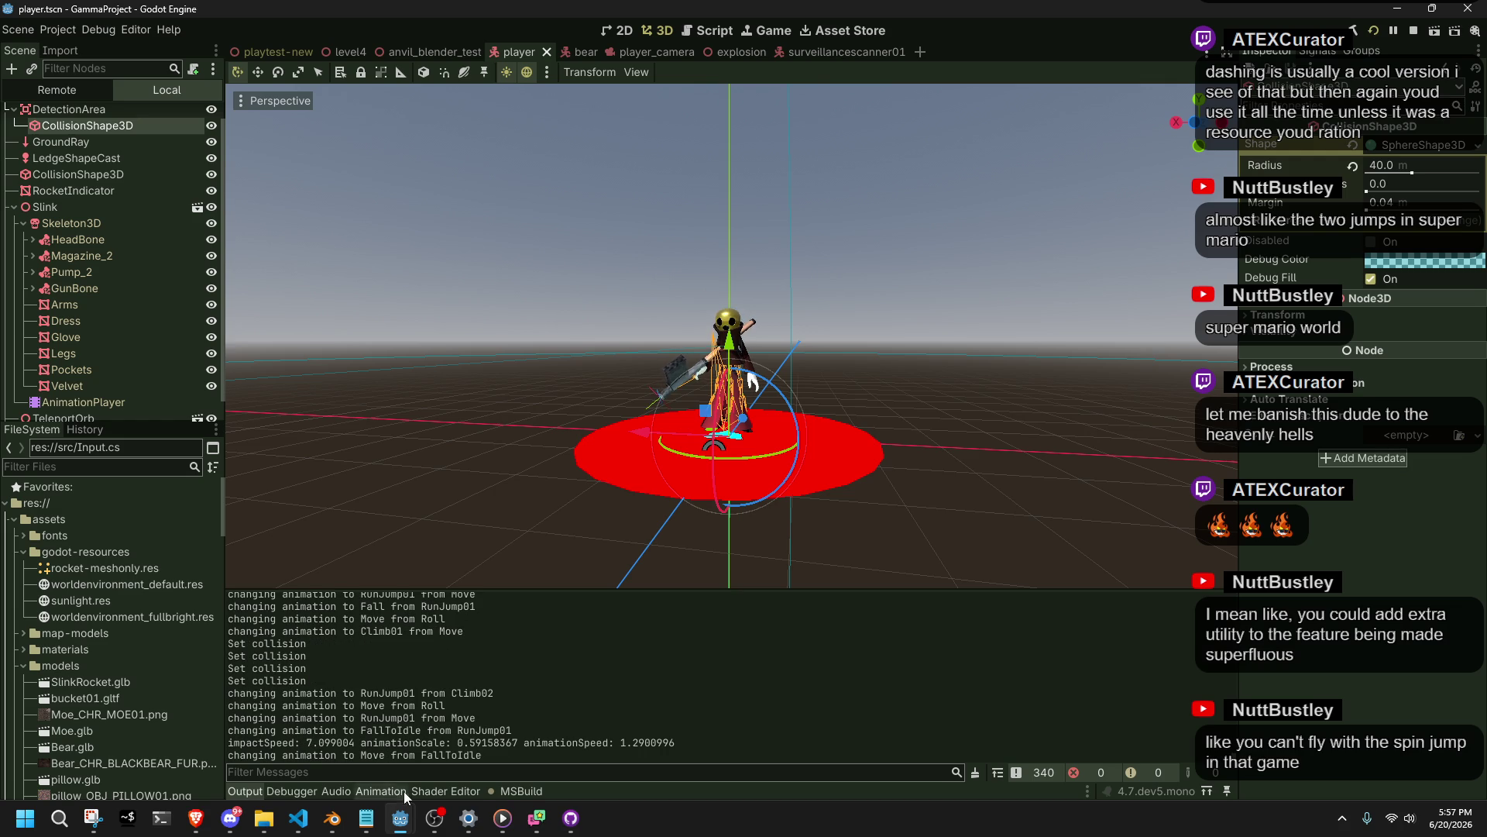
pyautogui.moveTo(403, 828)
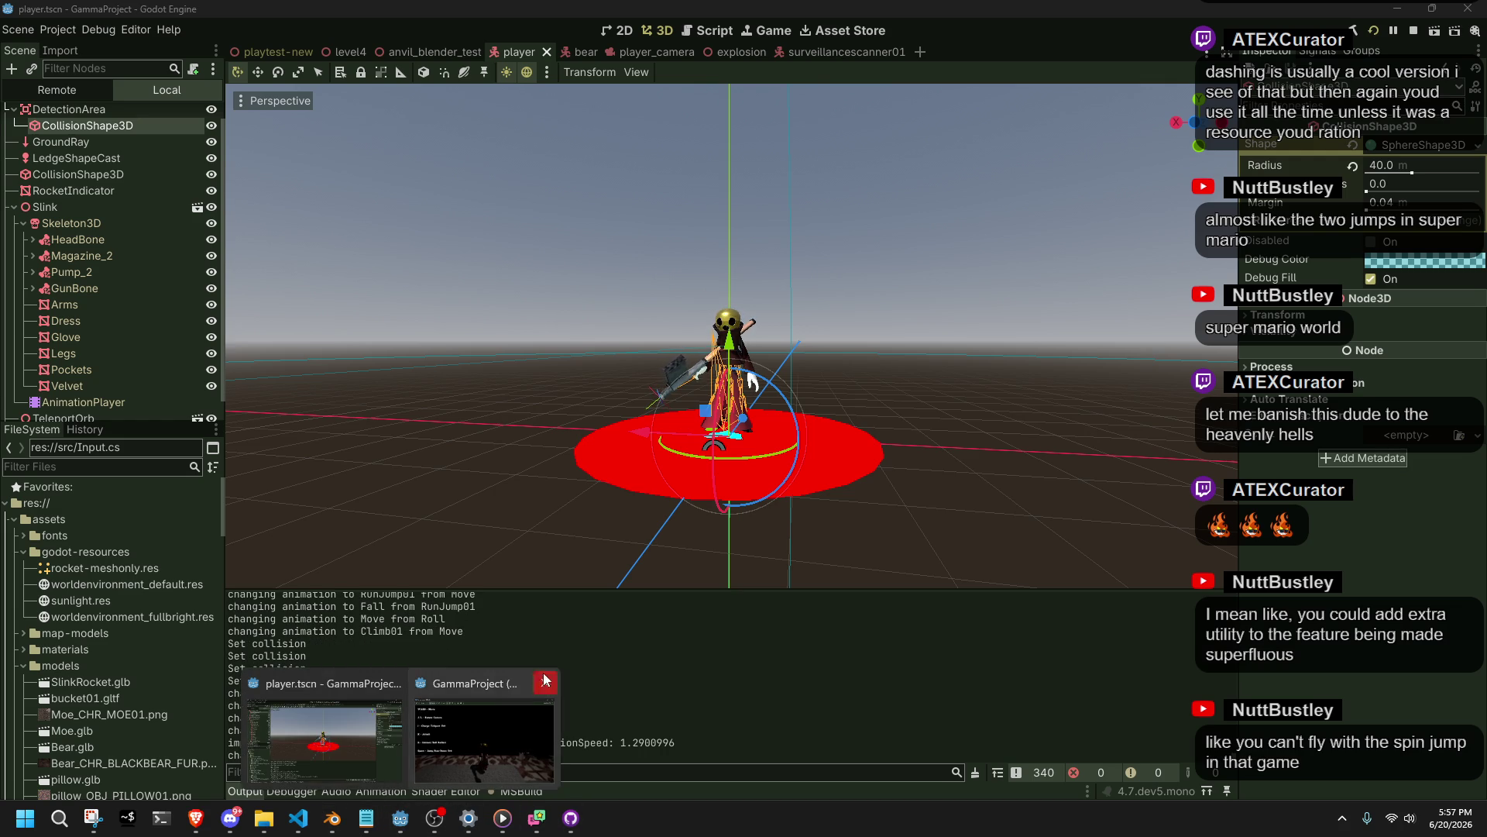
pyautogui.click(544, 682)
pyautogui.click(299, 818)
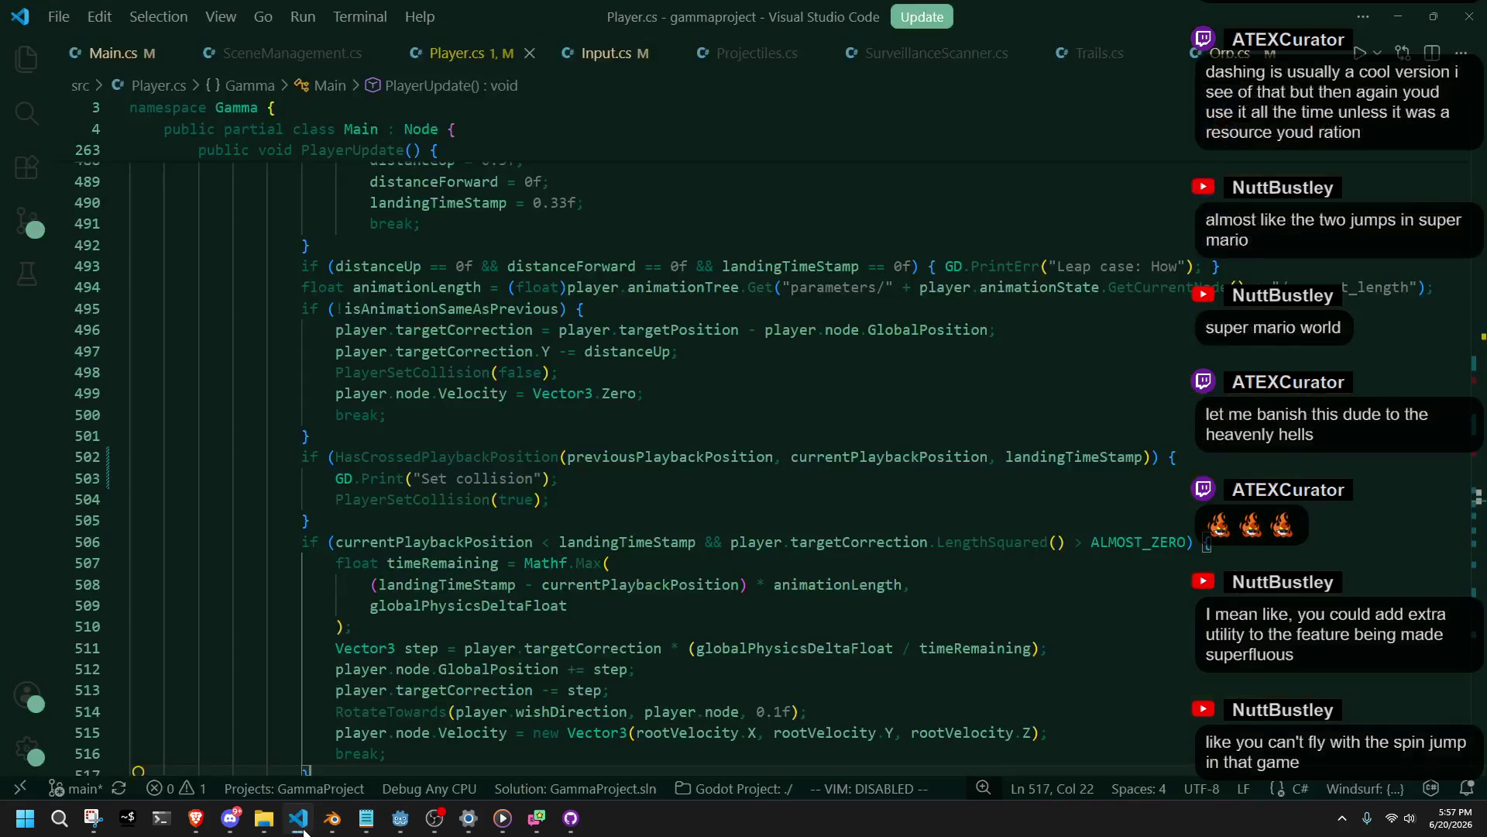
pyautogui.click(441, 519)
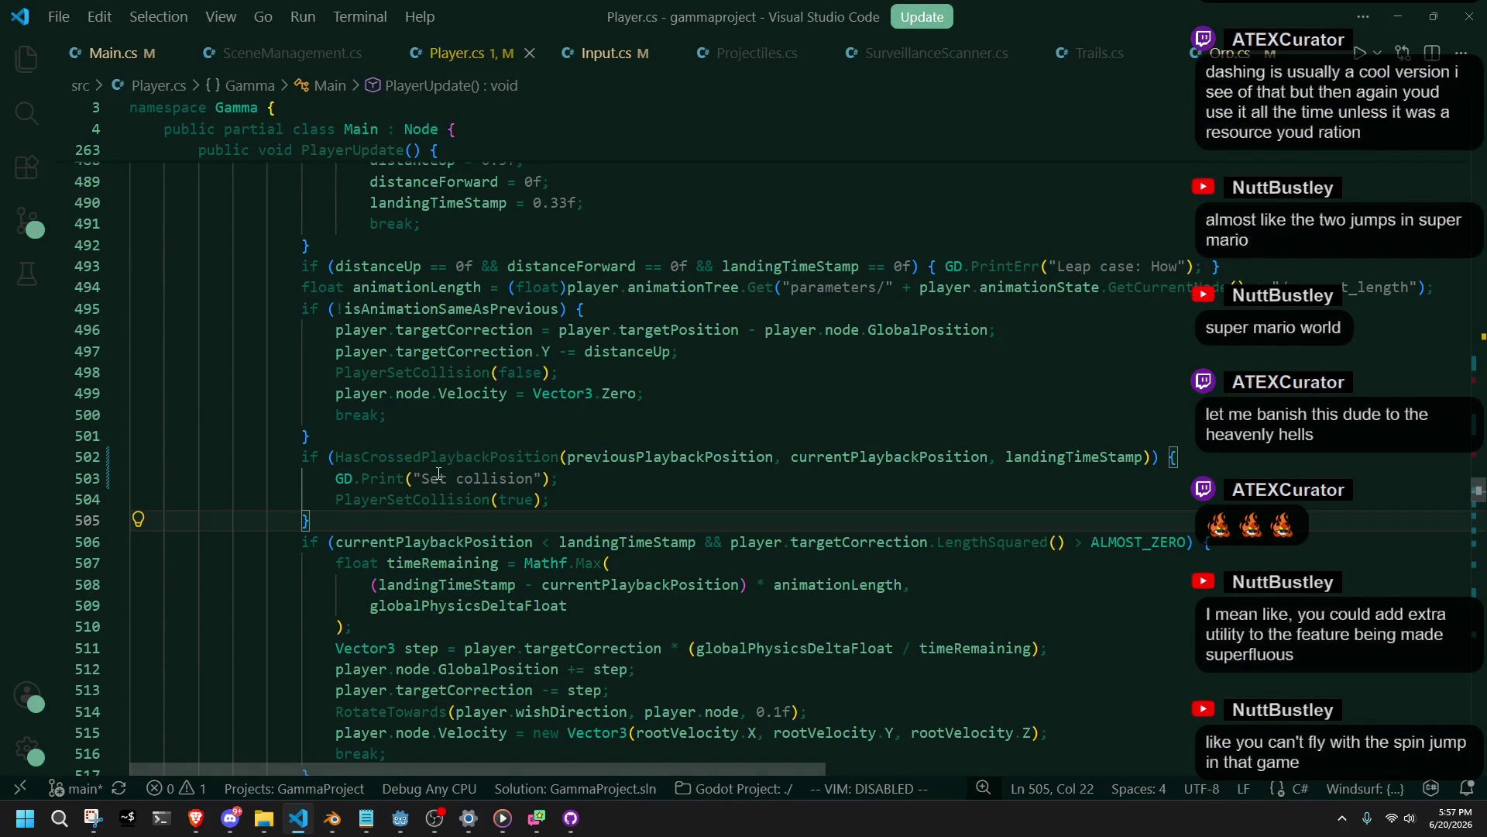
pyautogui.rightClick(440, 500)
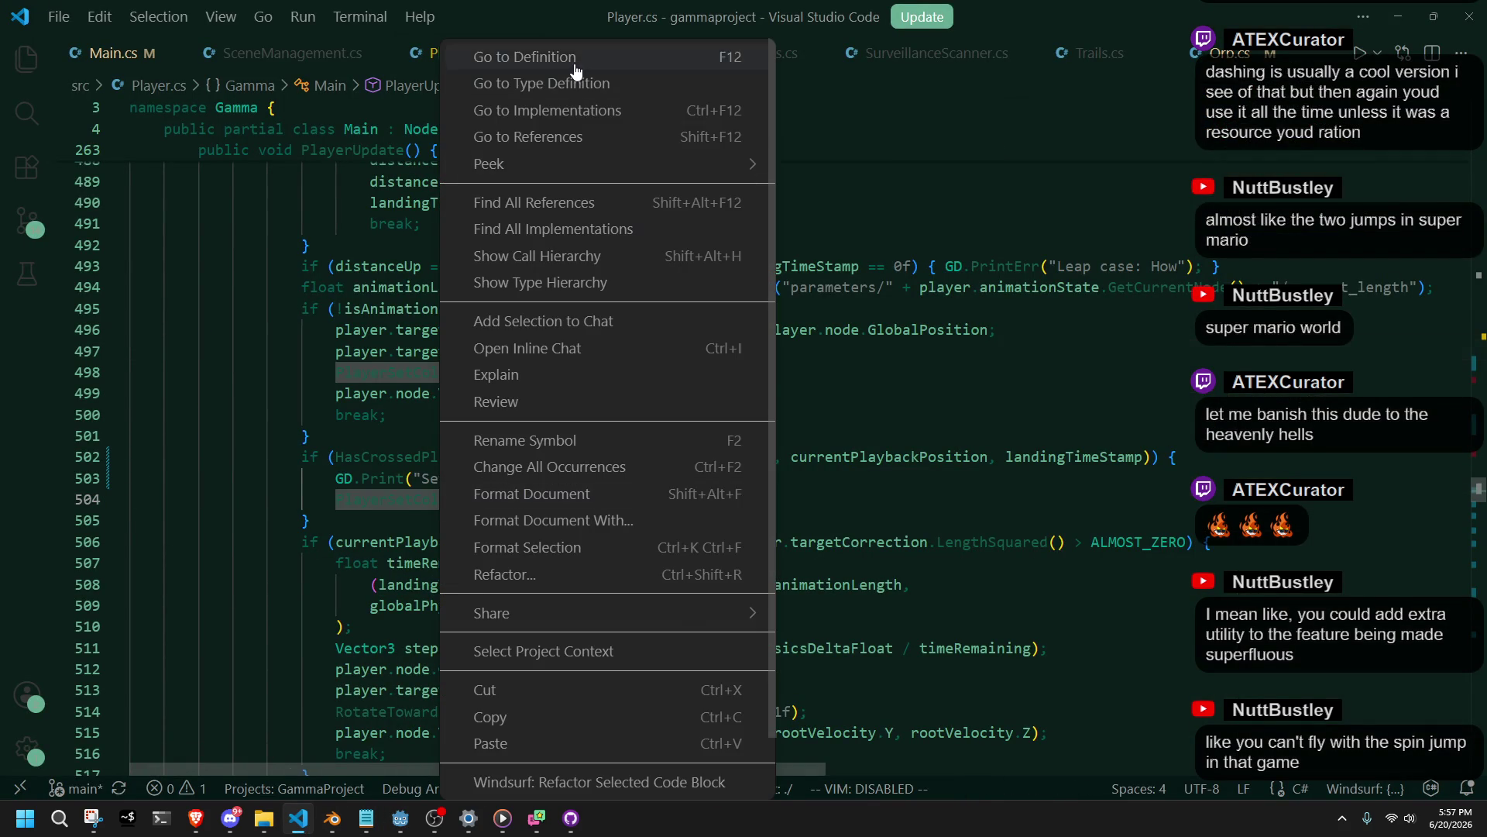
pyautogui.click(577, 59)
pyautogui.click(581, 371)
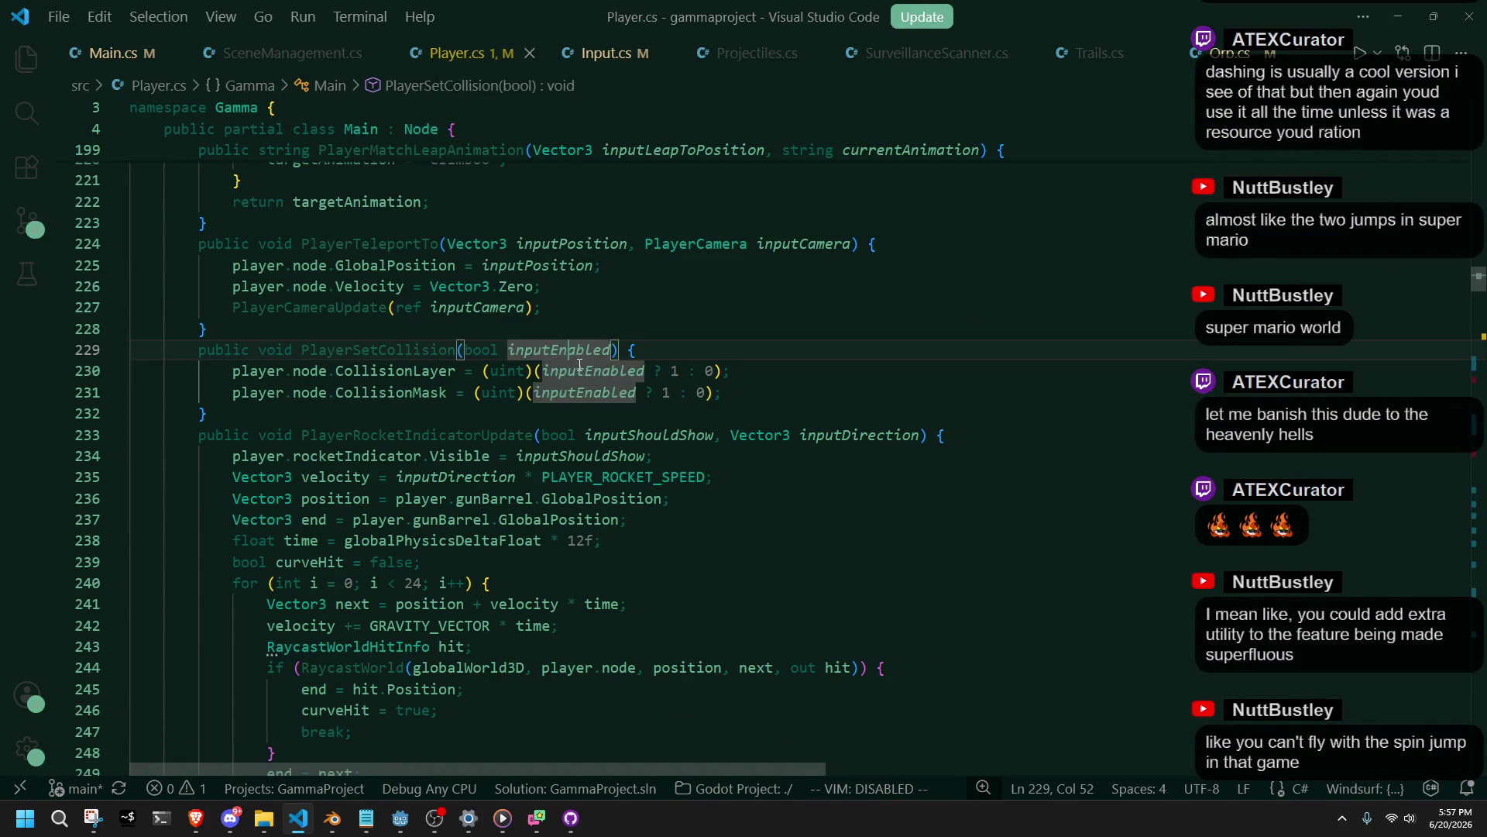
pyautogui.click(567, 424)
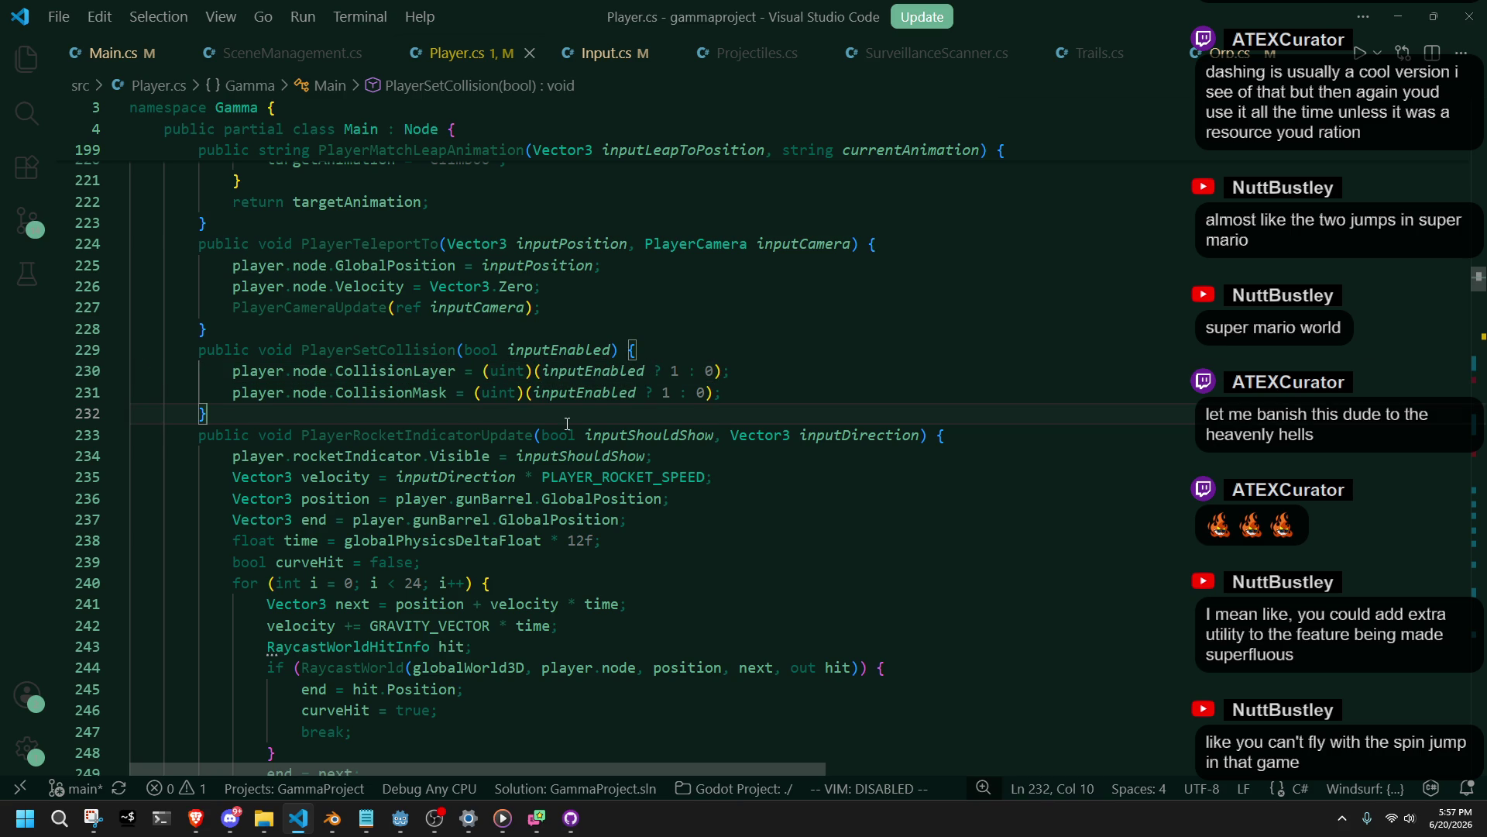
pyautogui.scroll(-20, 1356, 379)
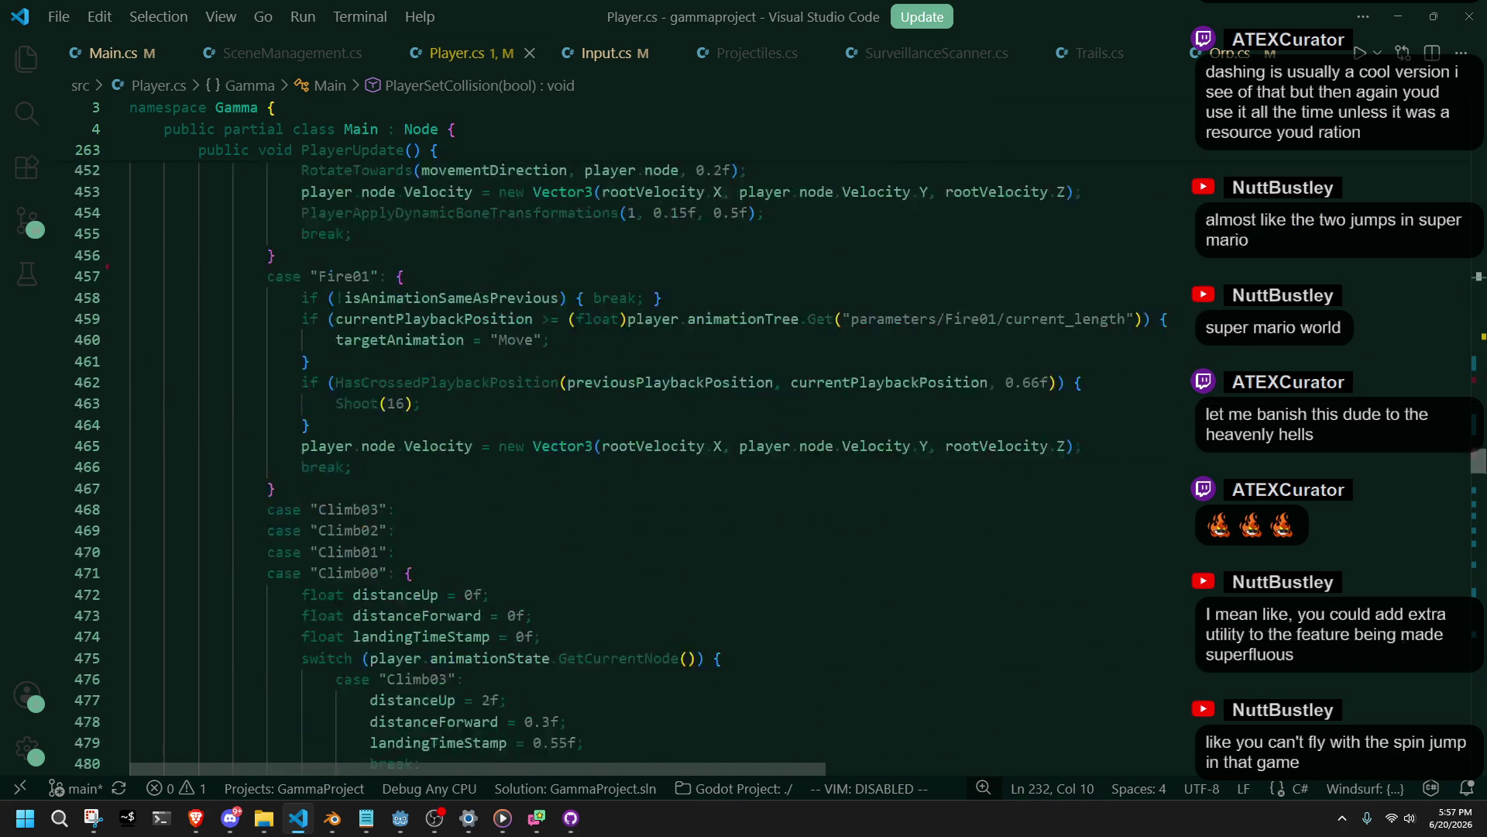
pyautogui.scroll(-20, 1356, 379)
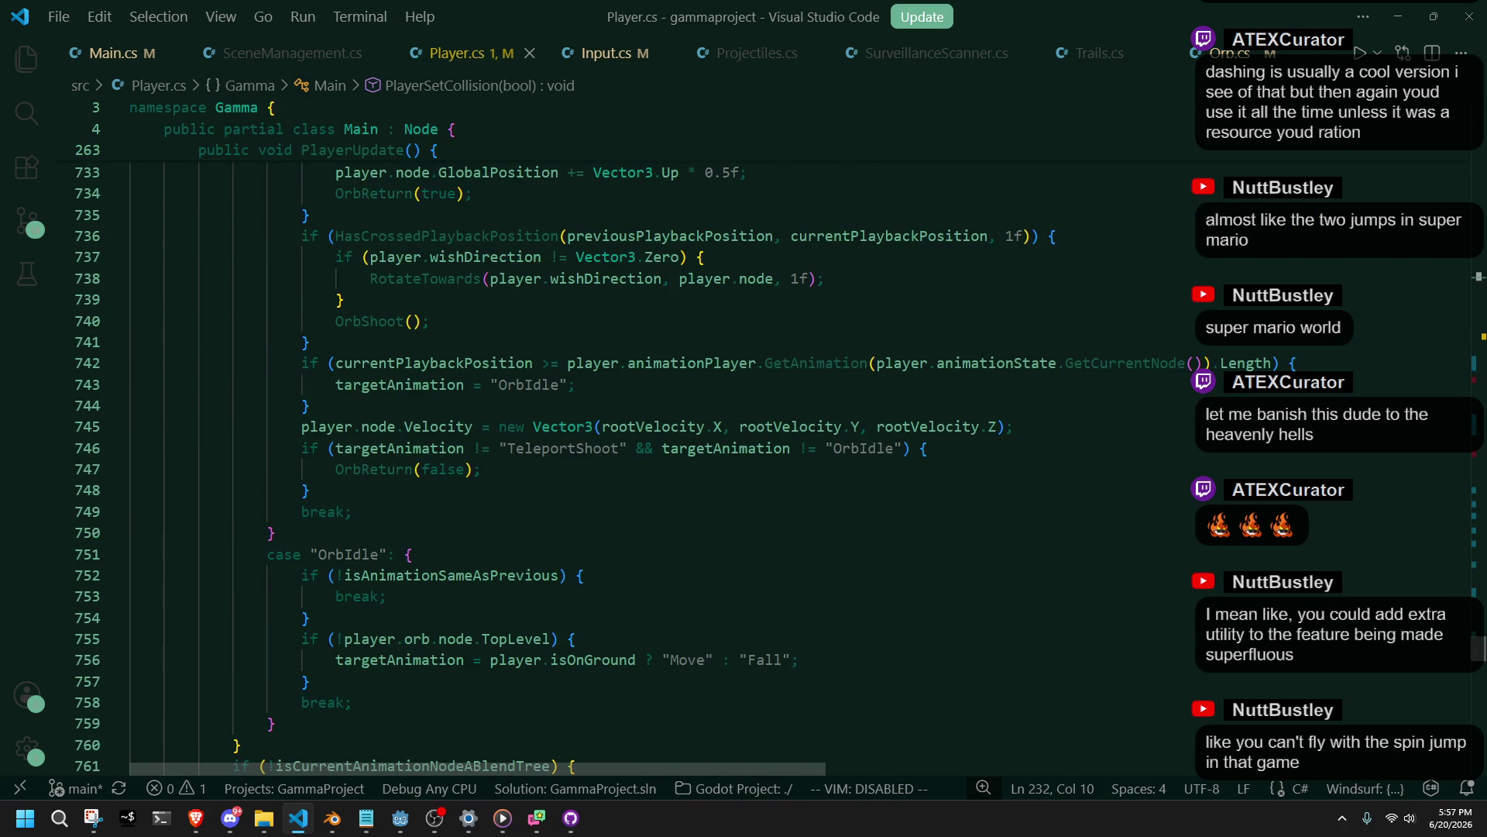
pyautogui.click(409, 829)
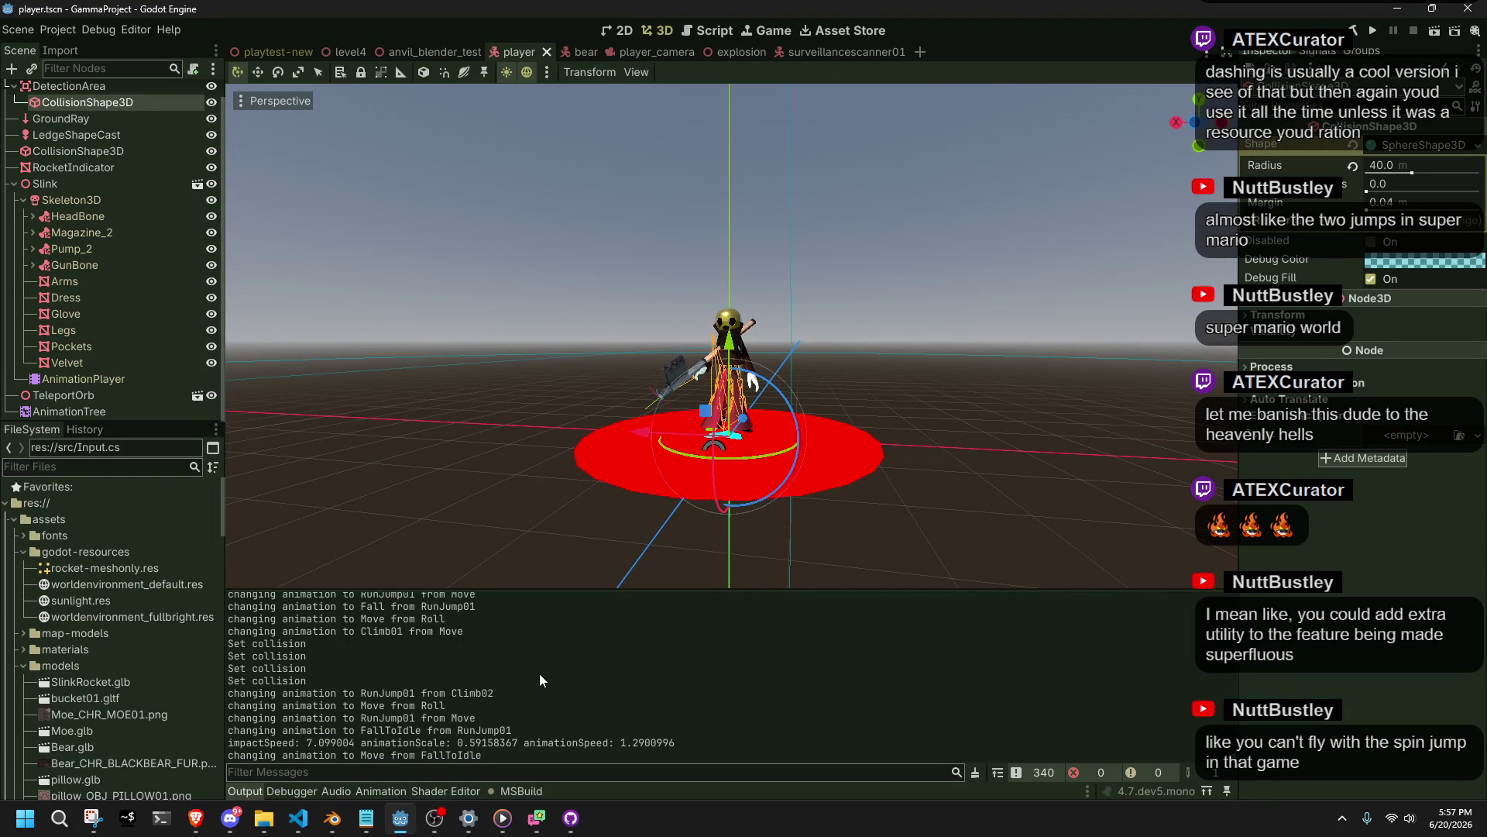
# Run the project and run-jump across the tiled floor into the dark room.
pyautogui.click(1373, 34)
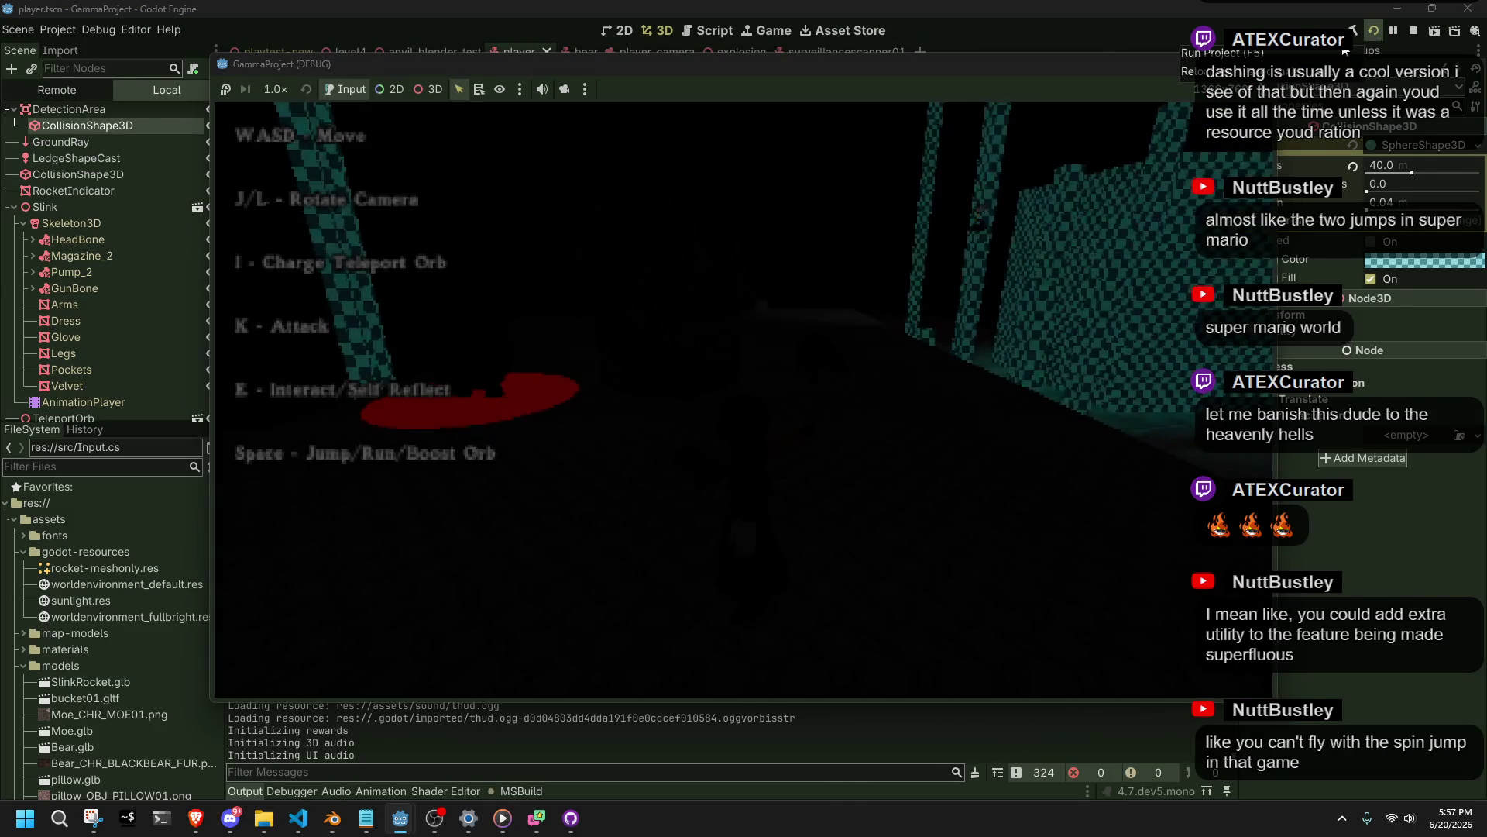
pyautogui.press('l')
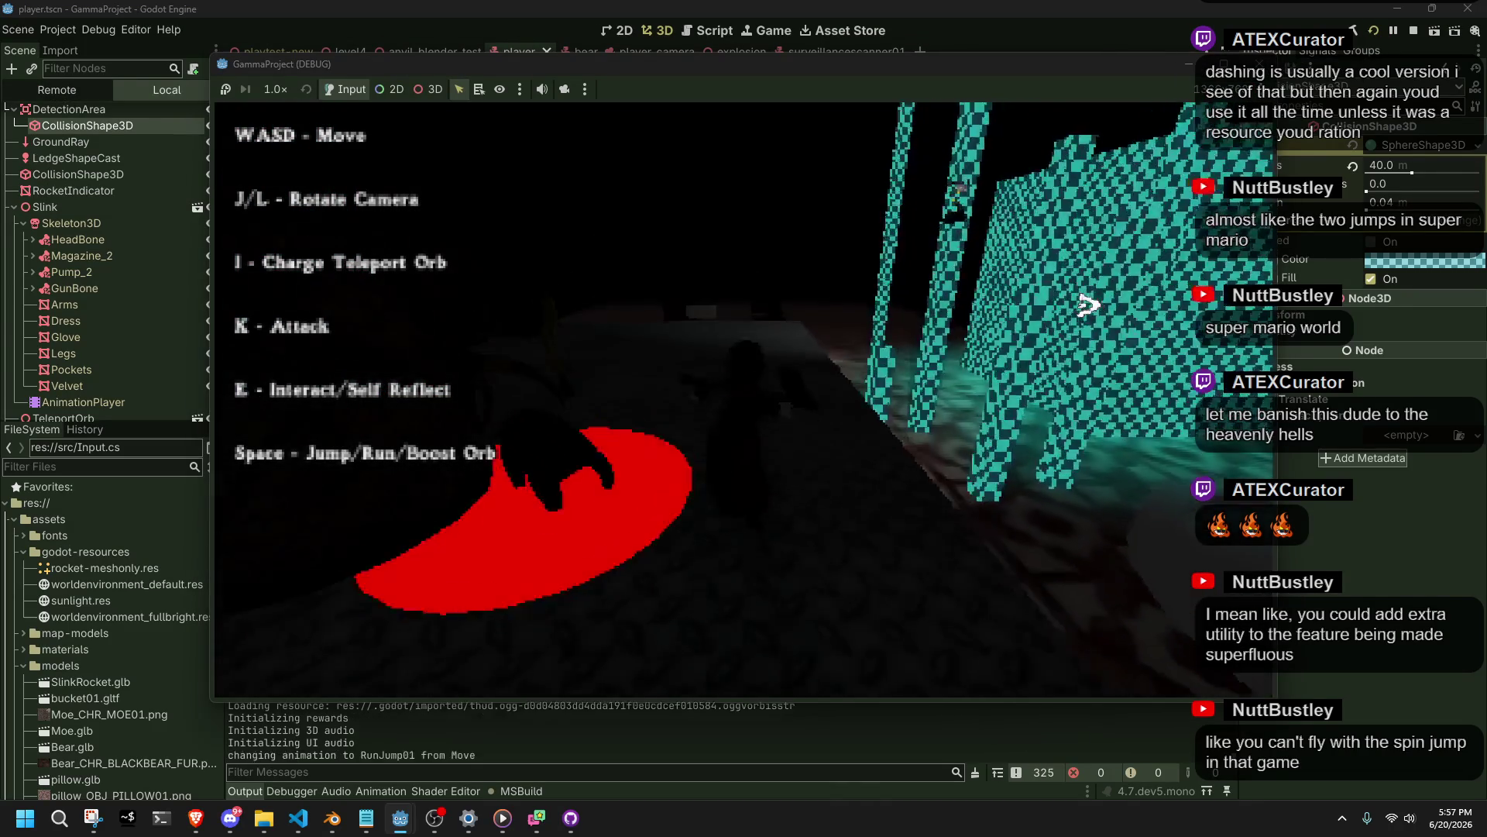
pyautogui.press('space')
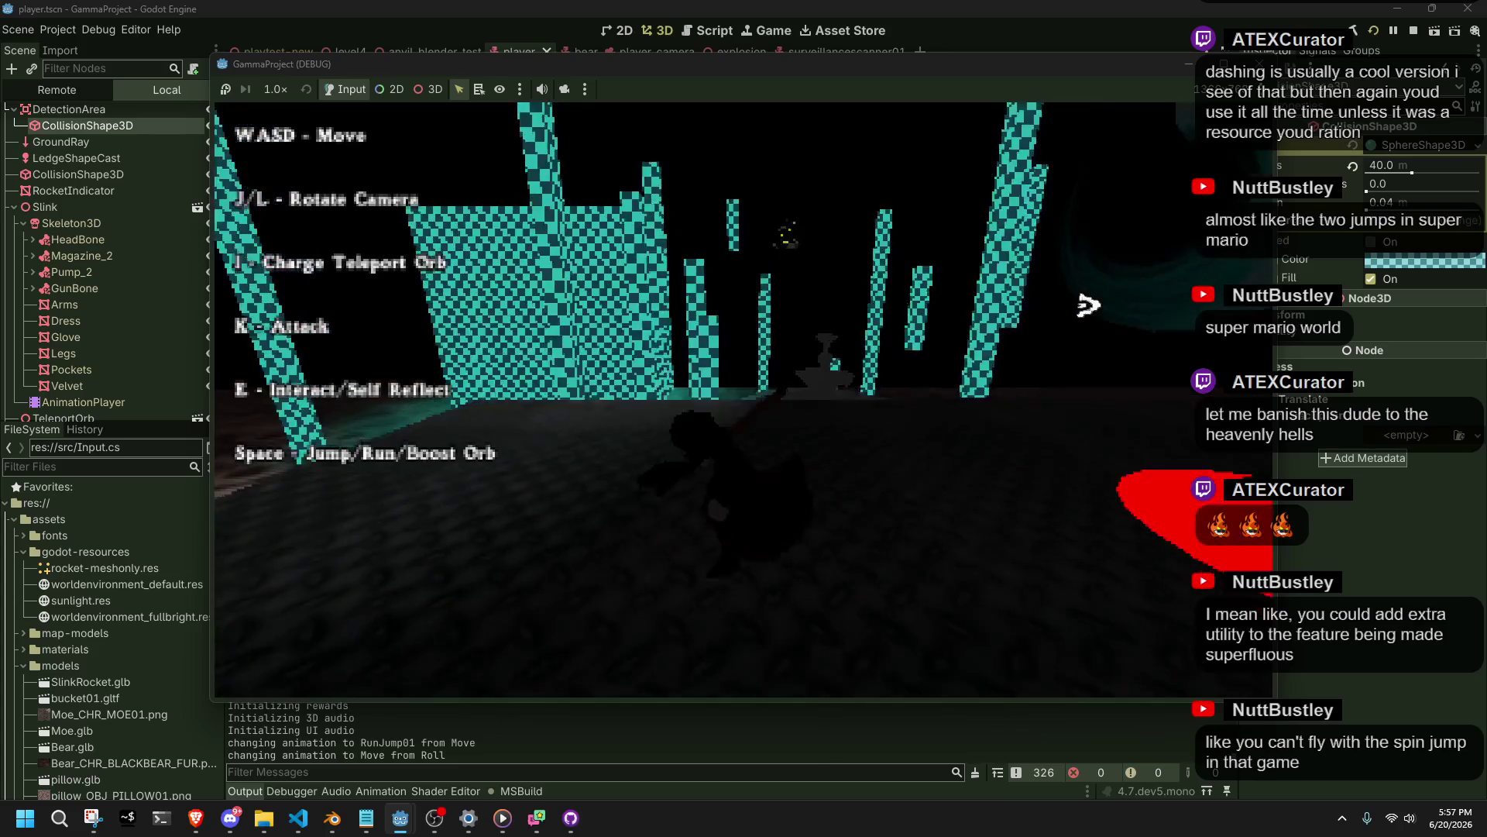
pyautogui.press('space')
pyautogui.press('w')
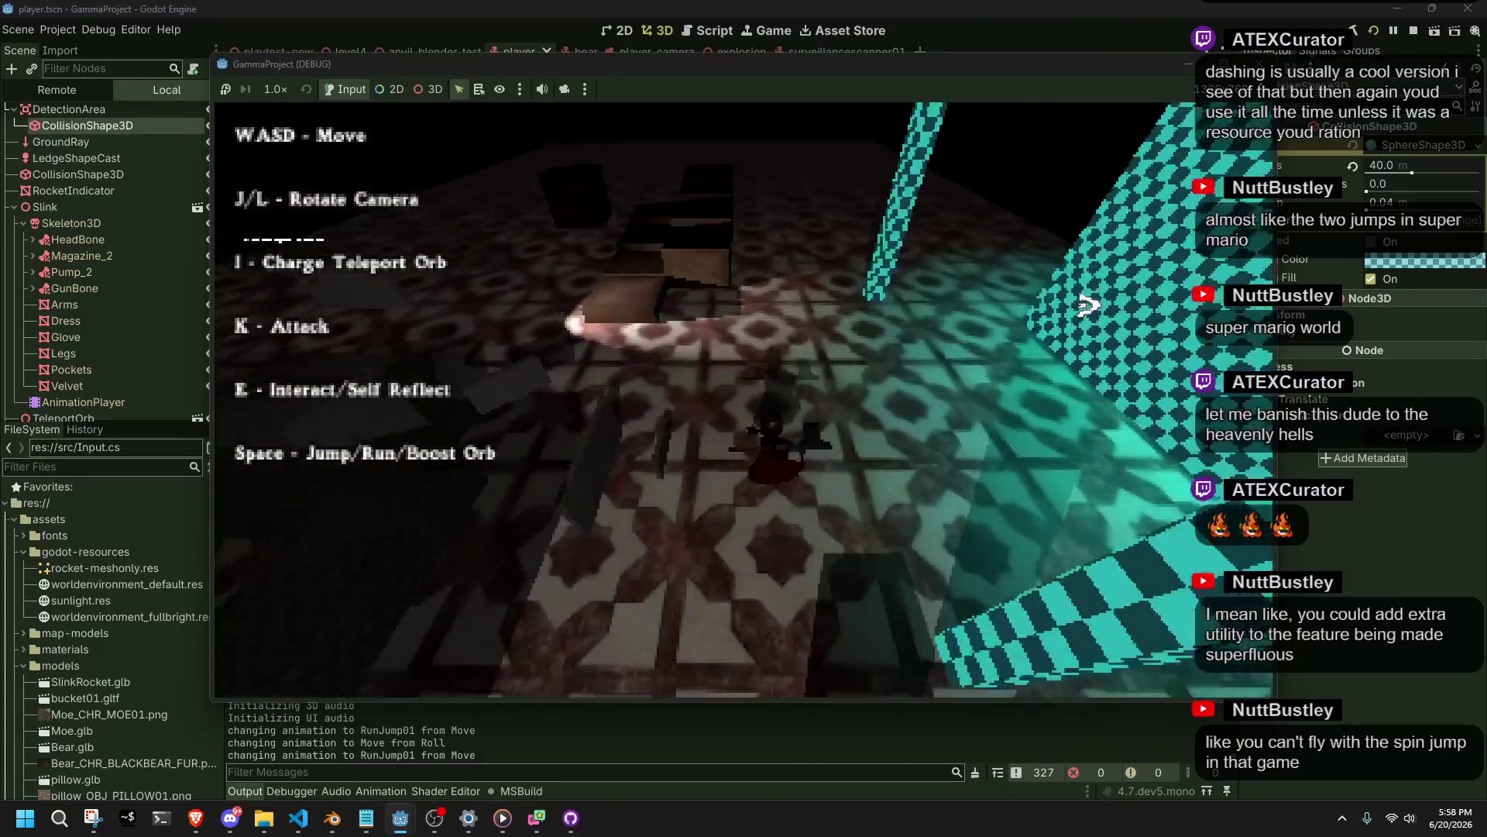
pyautogui.press('w')
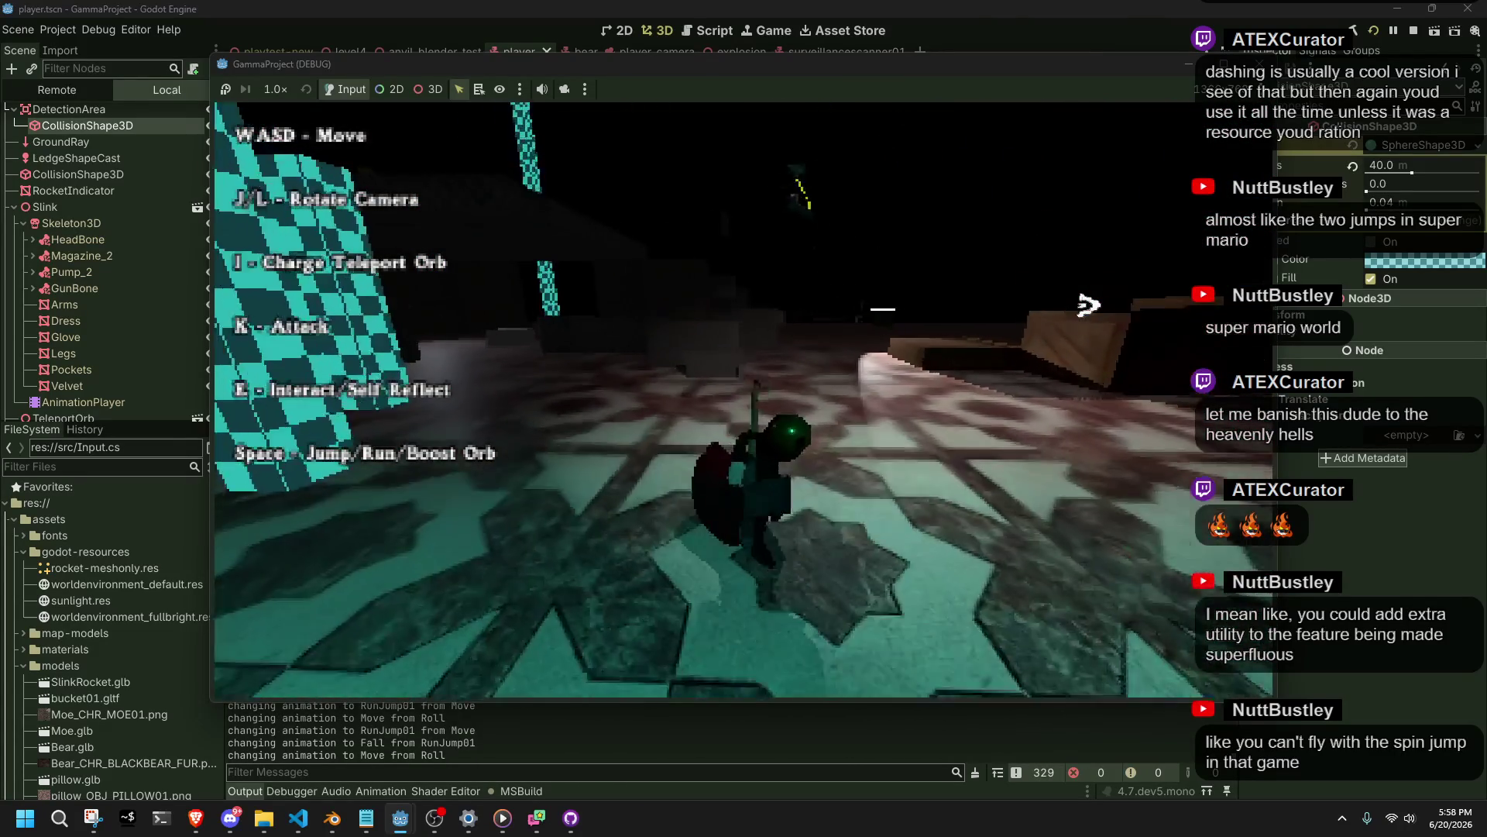
pyautogui.press('w')
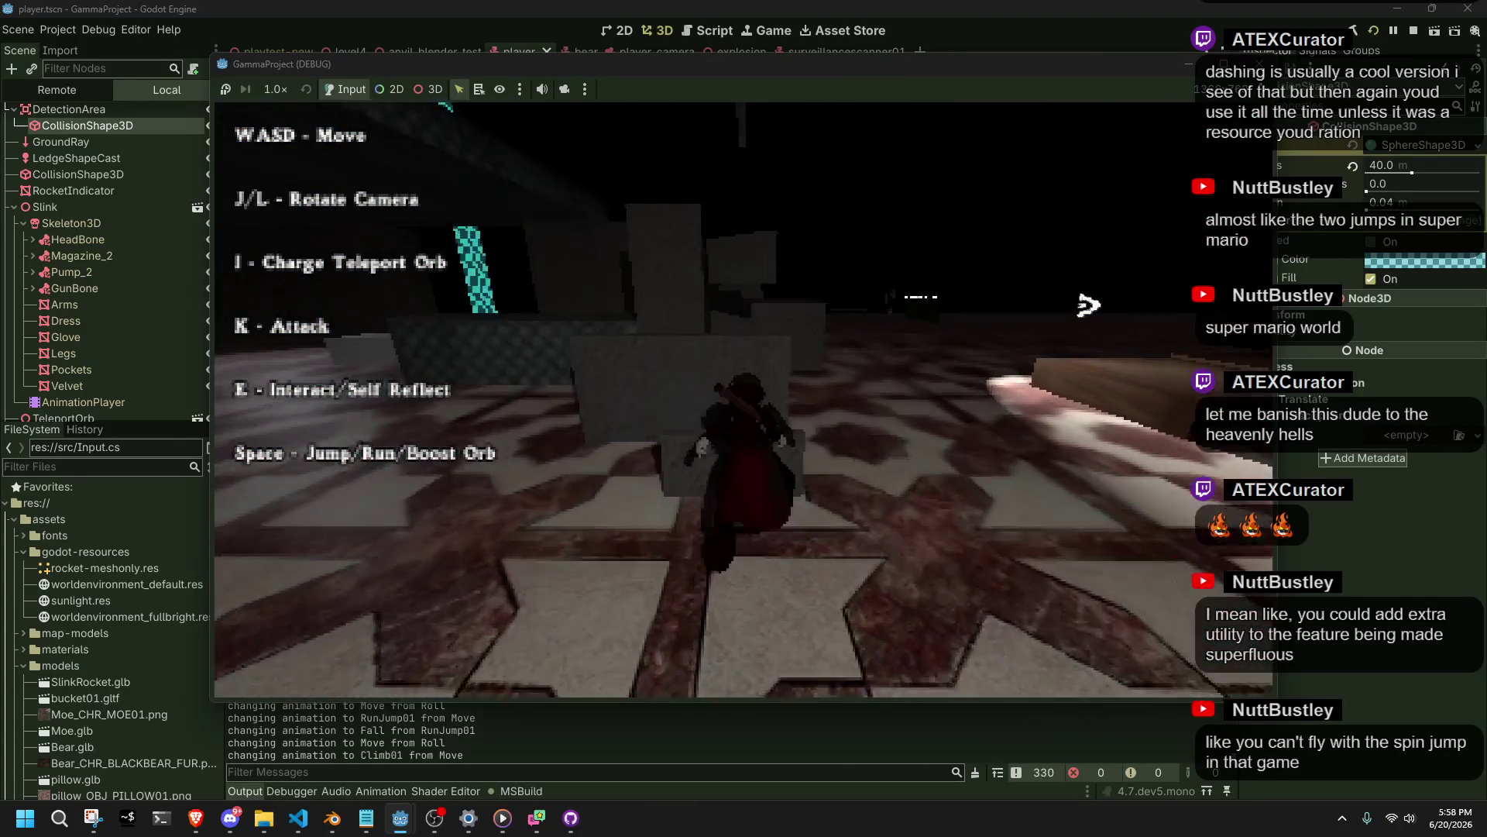
# Drop off and climb successive ledges, jumping off right after a climb.
pyautogui.press('w')
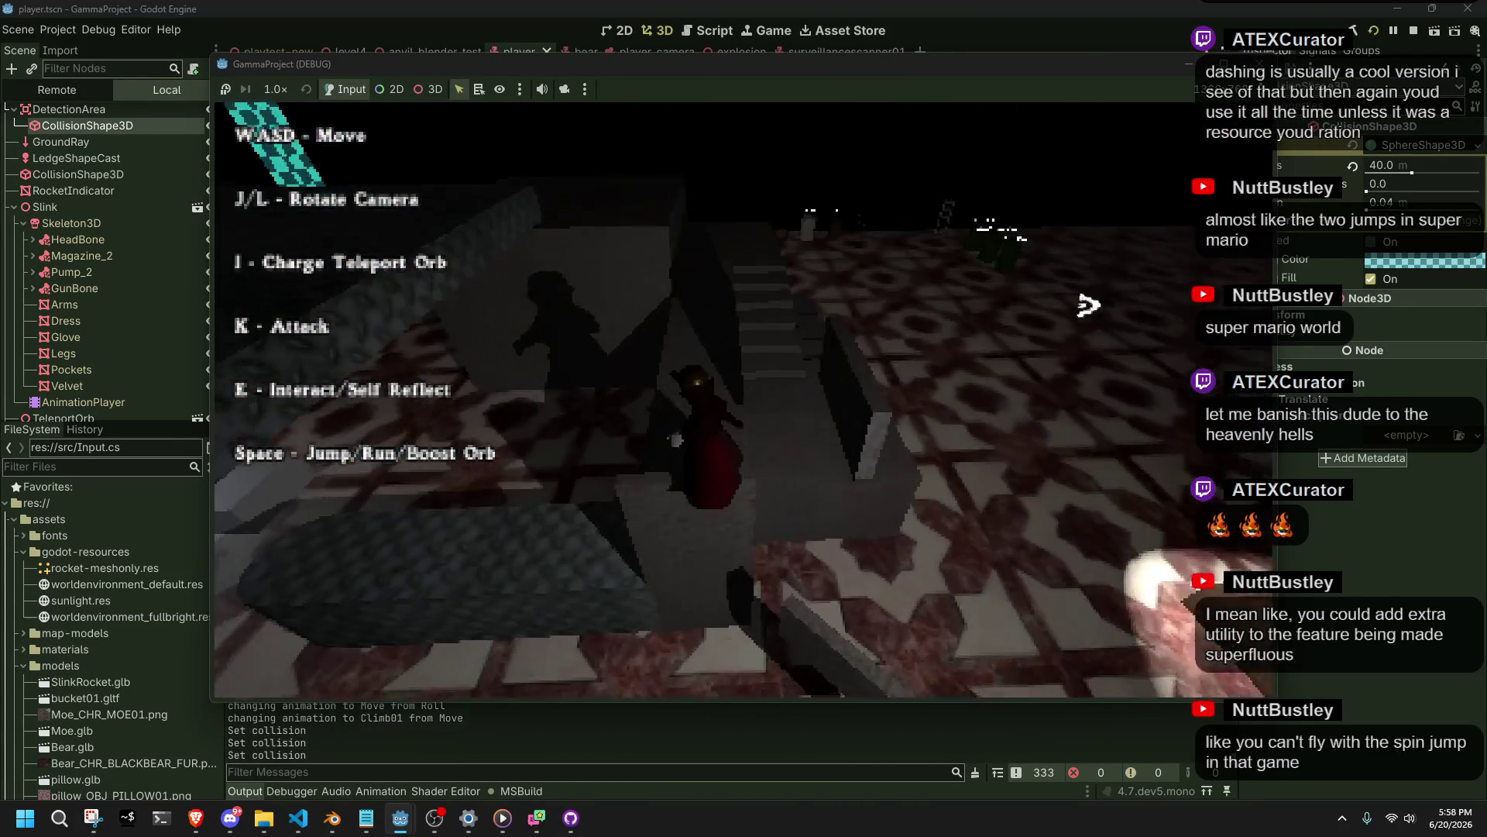
pyautogui.press('w')
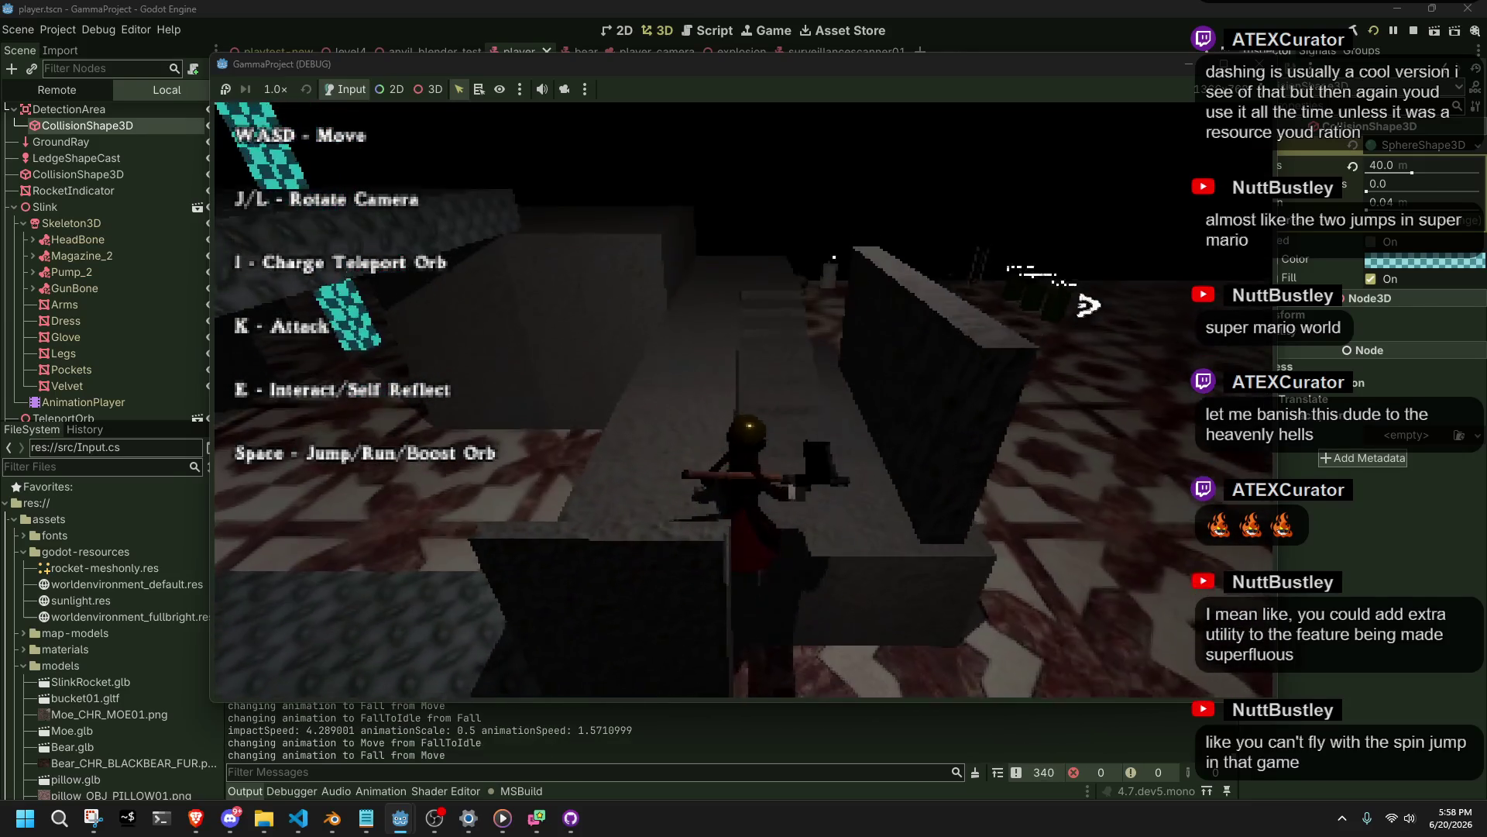
pyautogui.press('w')
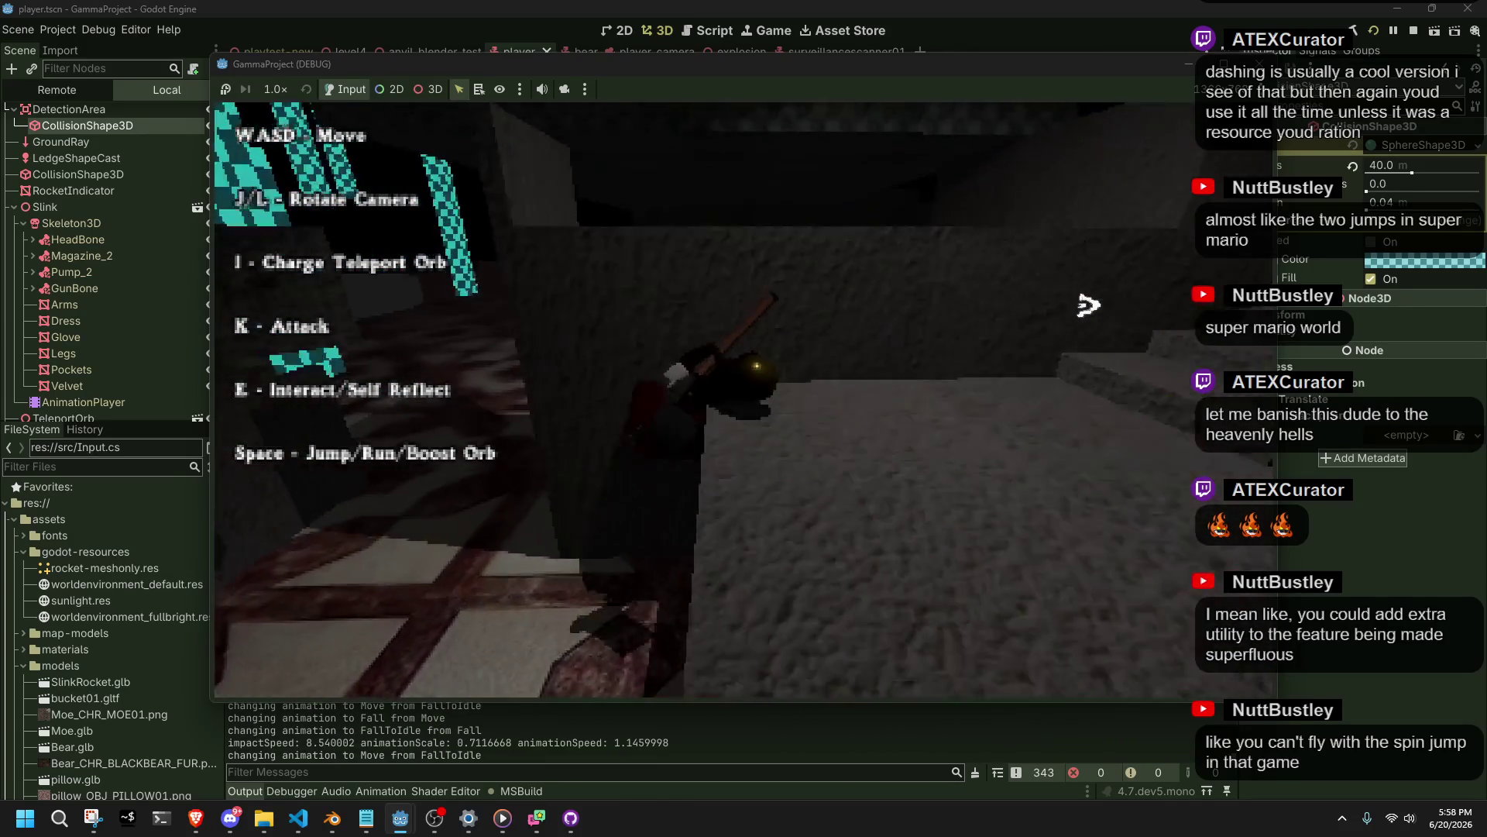
pyautogui.press('w')
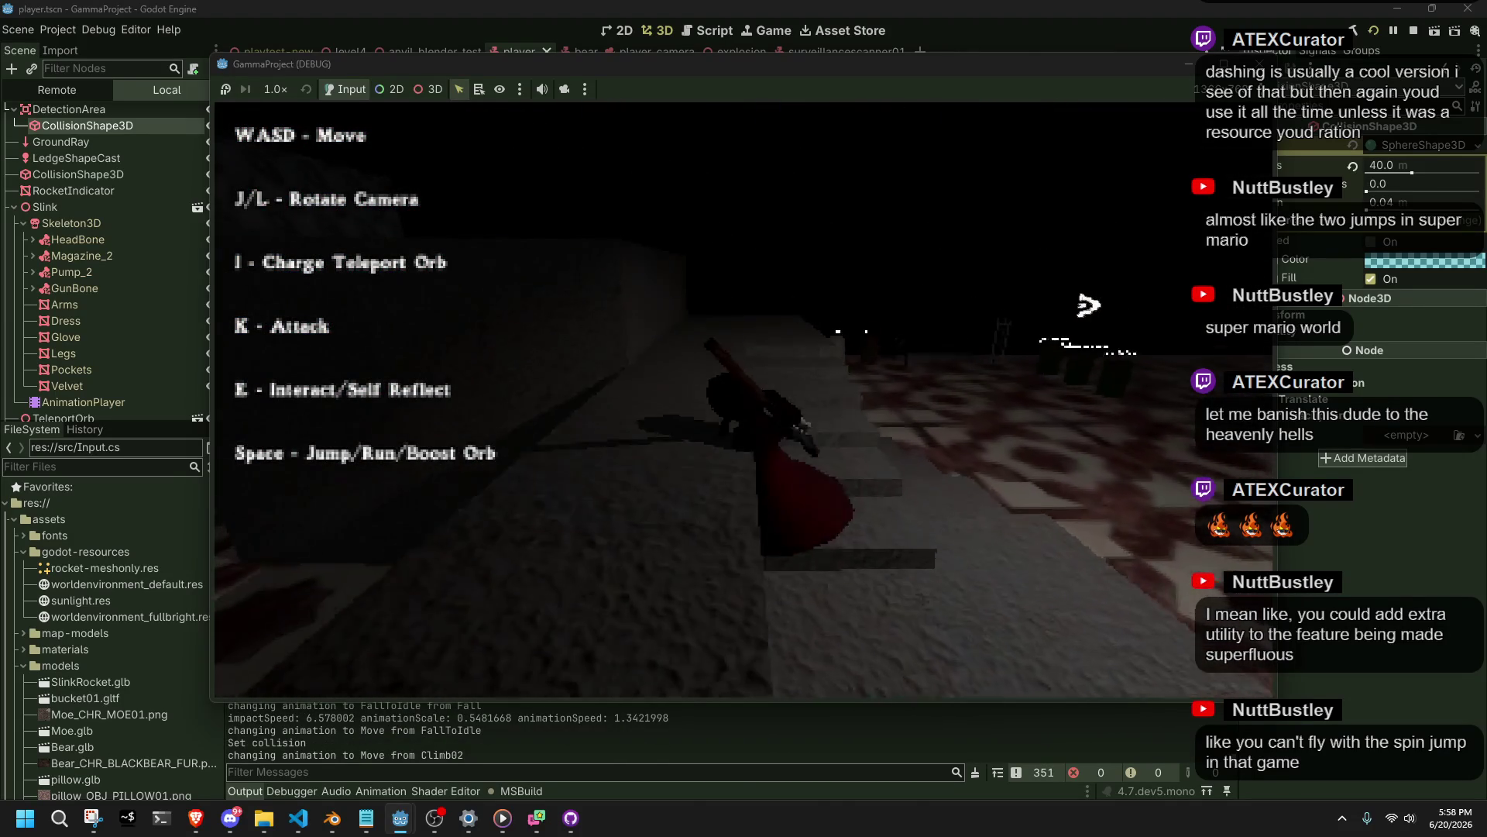
pyautogui.press('w')
pyautogui.press('w')
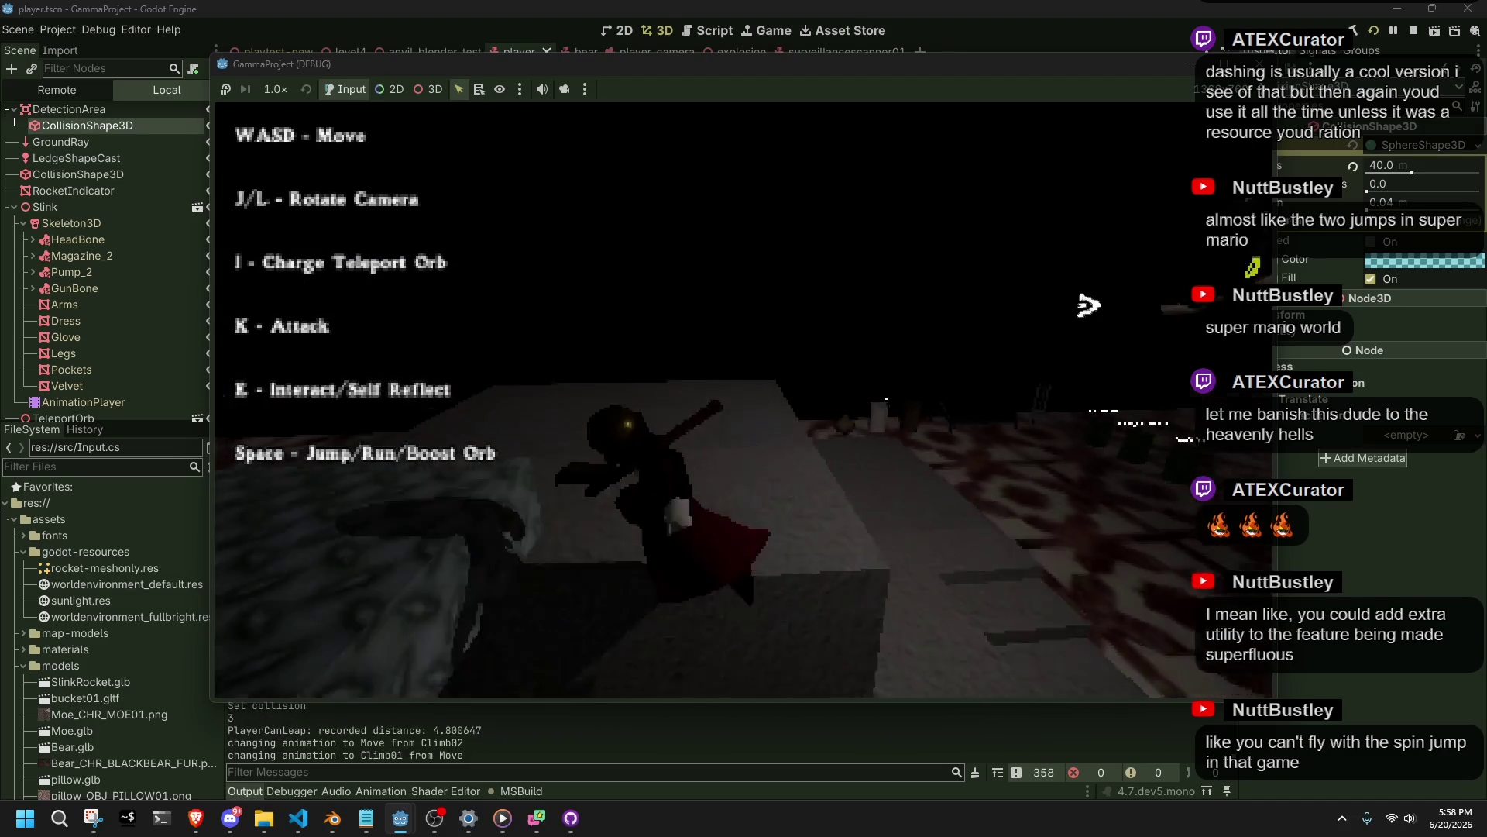
pyautogui.press('w')
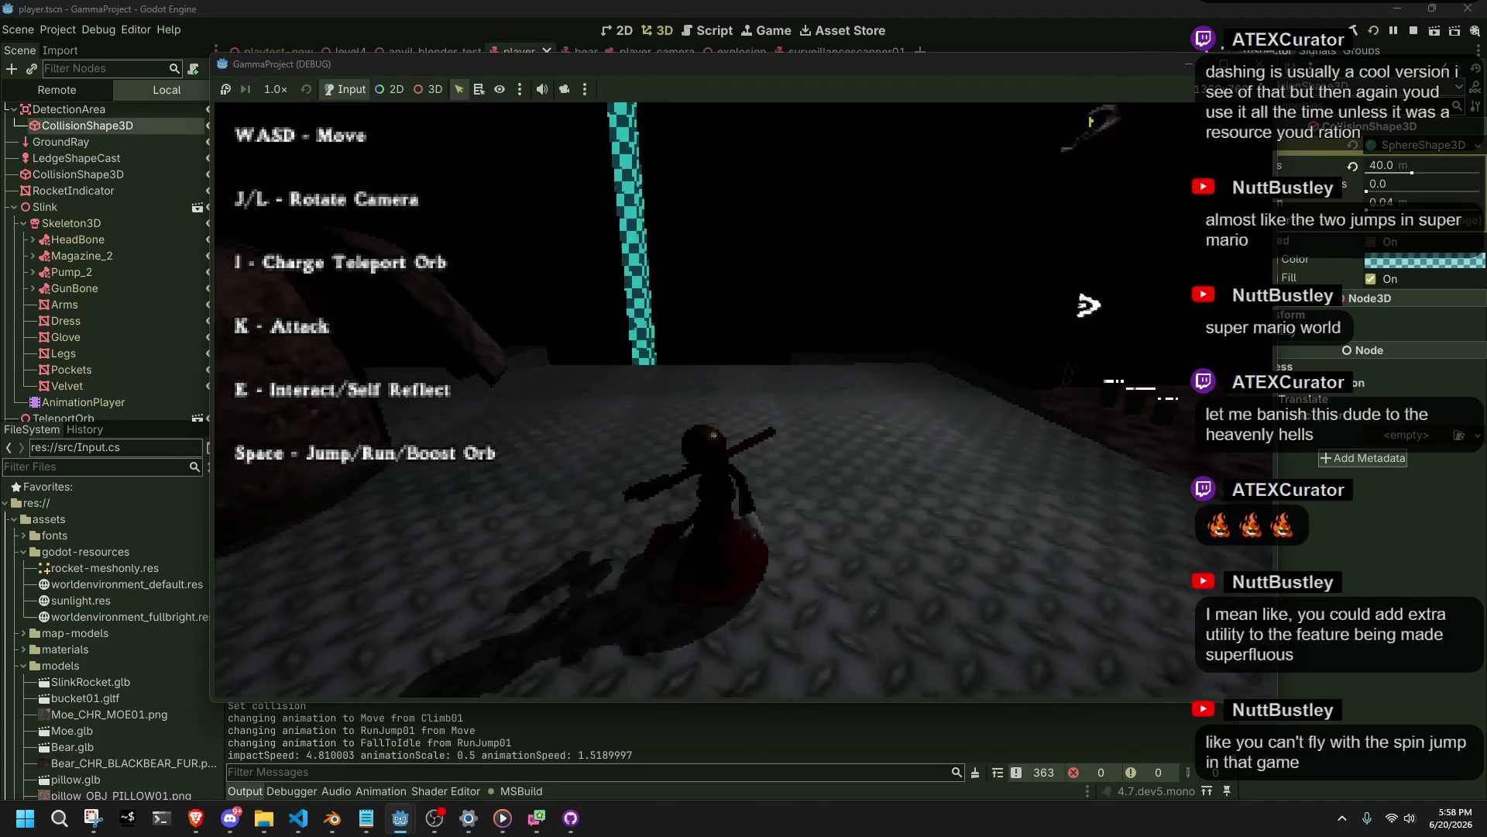
pyautogui.press('w')
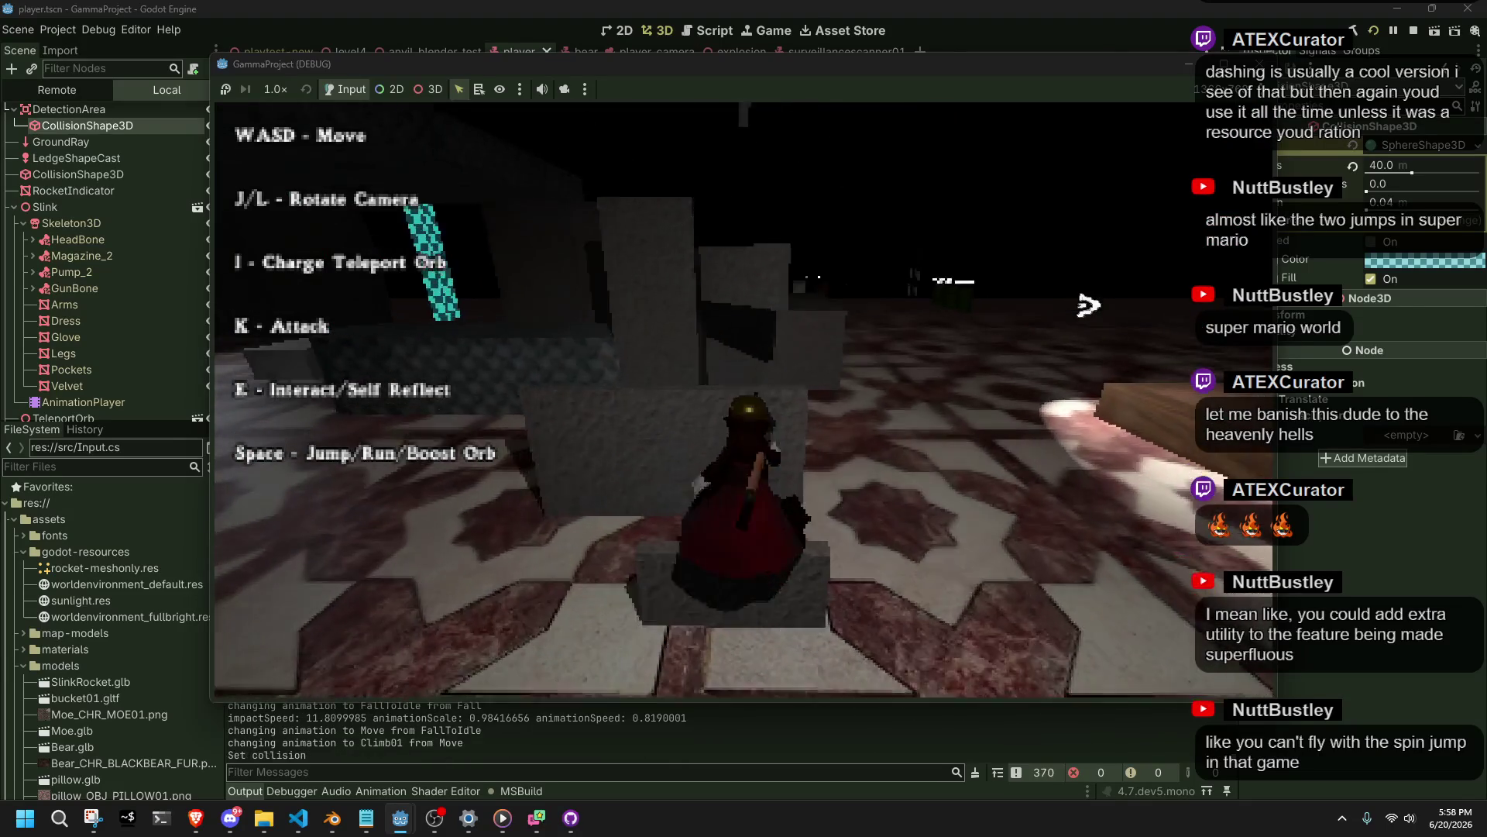
pyautogui.press('space')
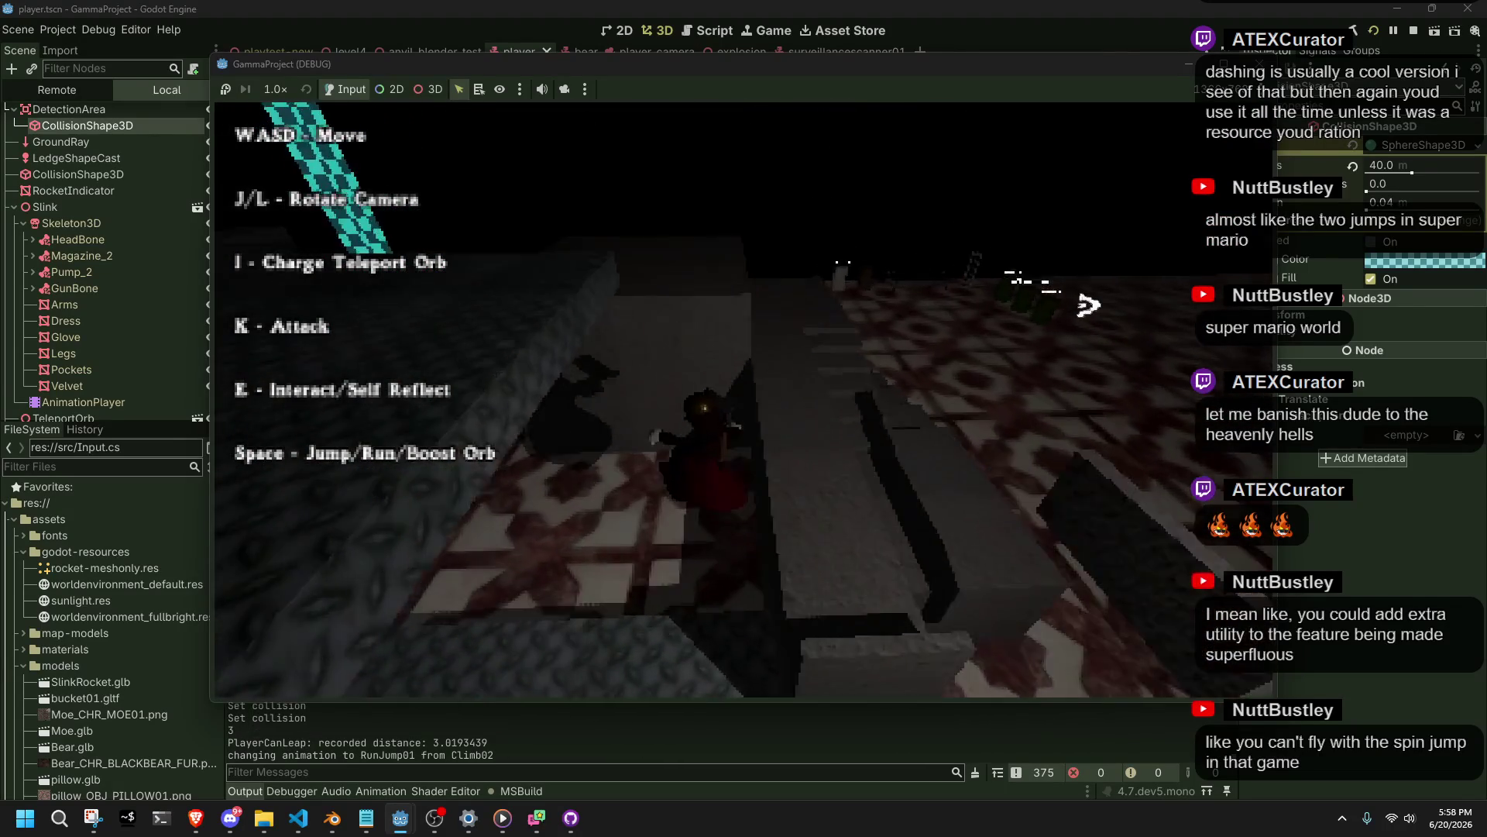
pyautogui.press('w')
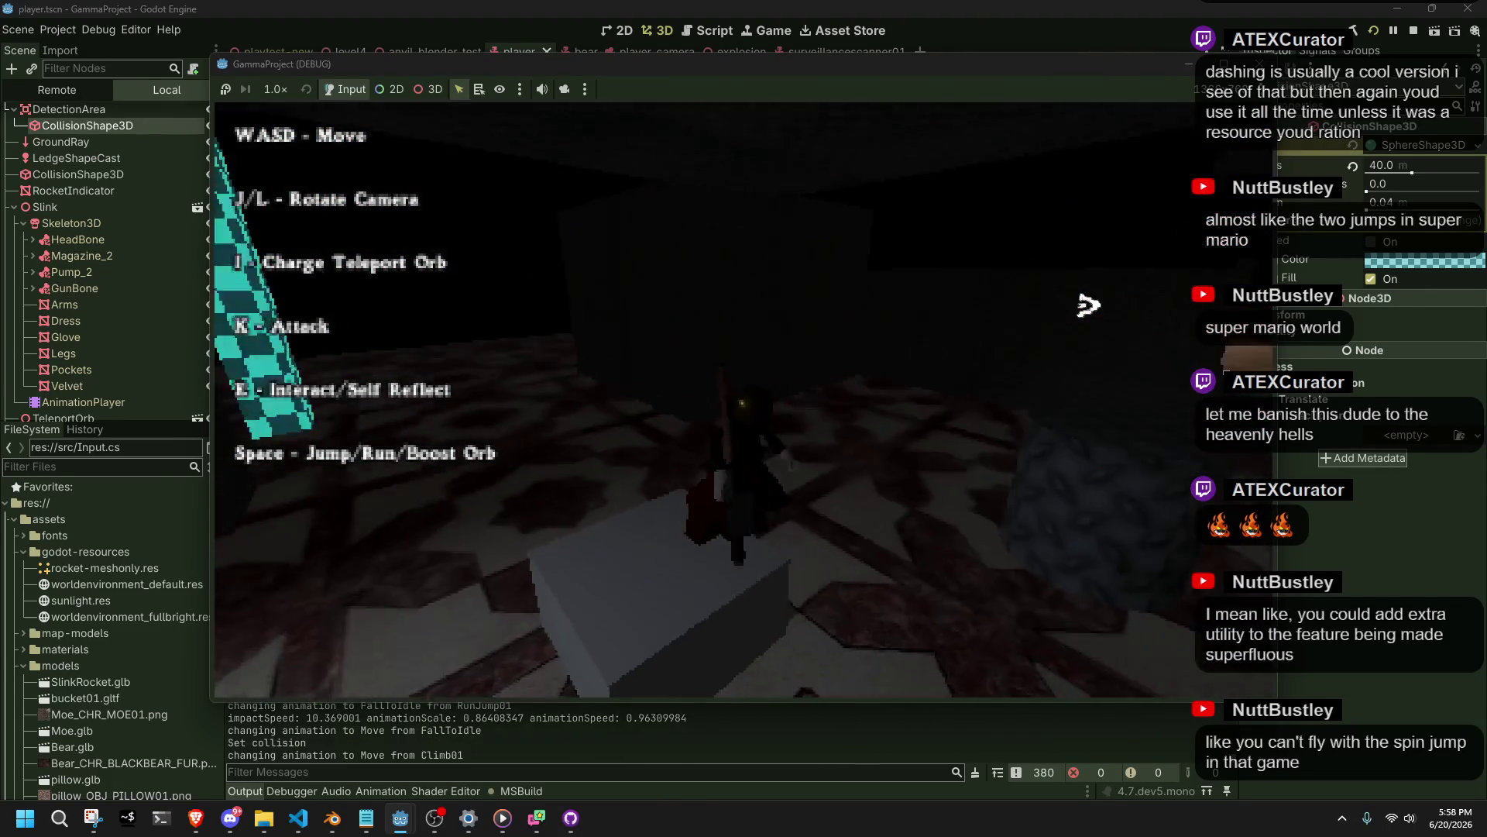
# Turn the camera, keep moving after landings, and head to a block to climb.
pyautogui.press('l')
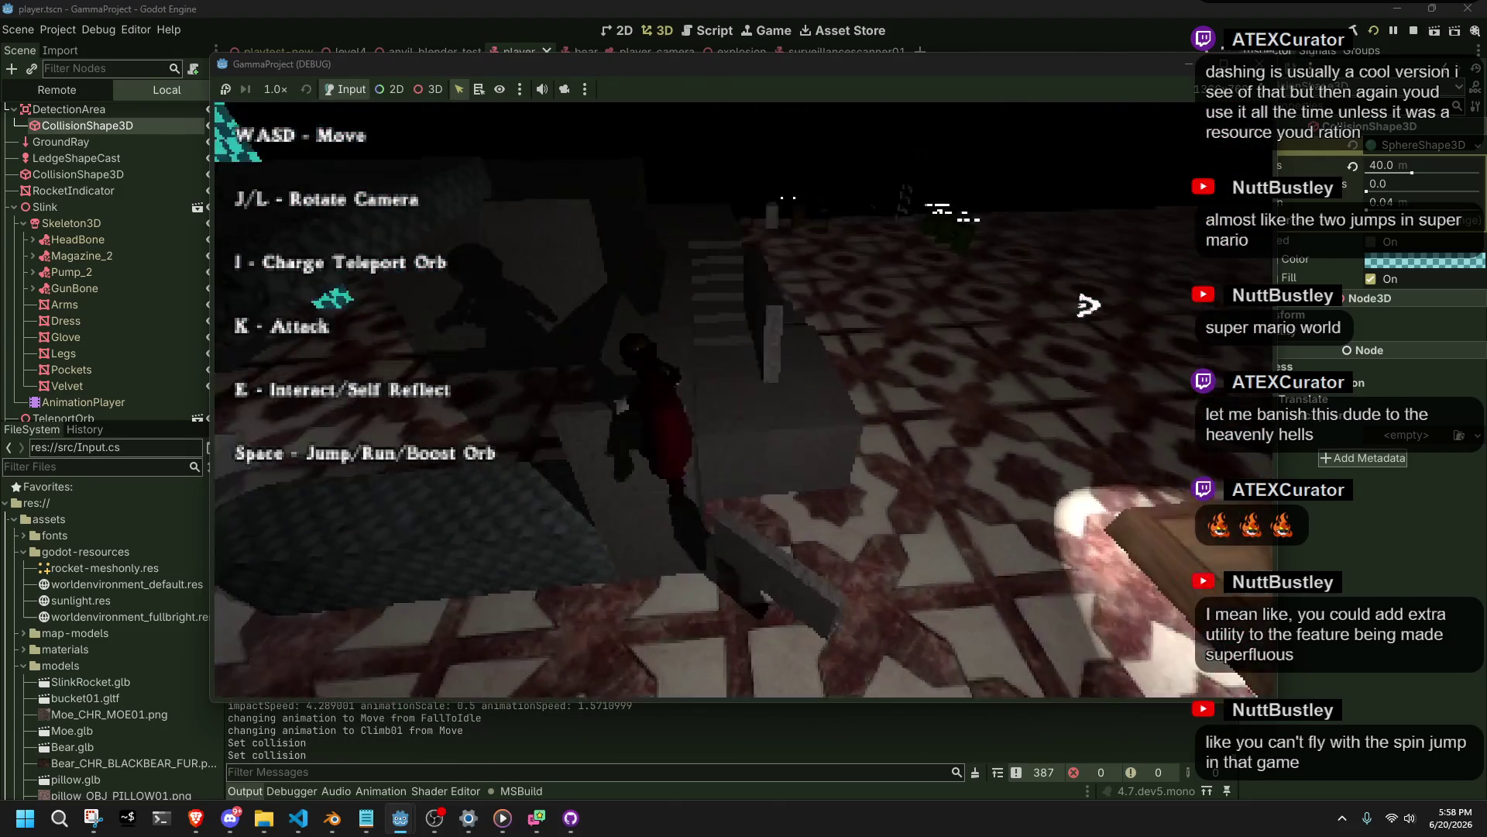
pyautogui.press('w')
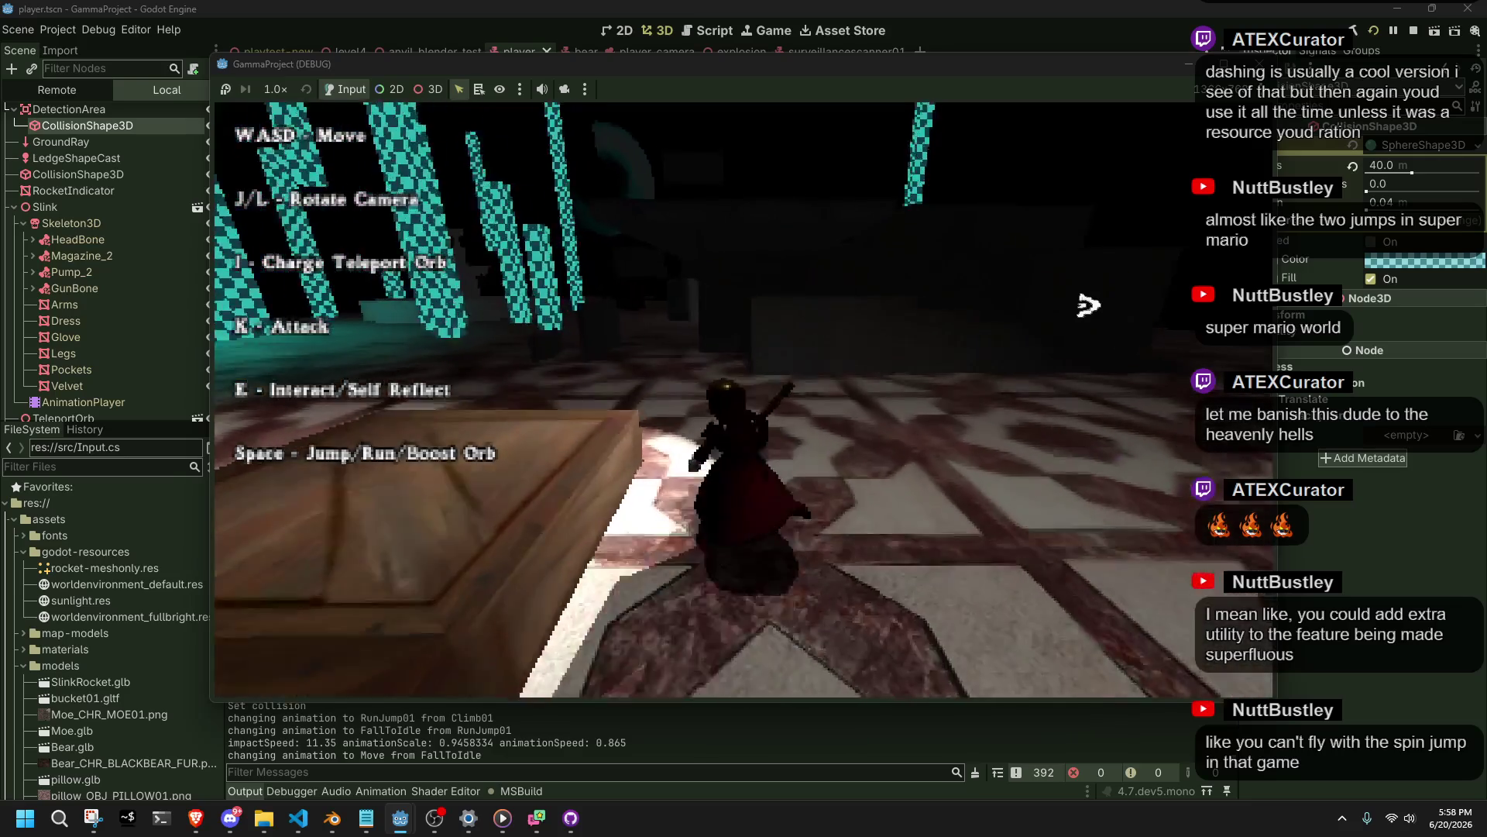
pyautogui.press('j')
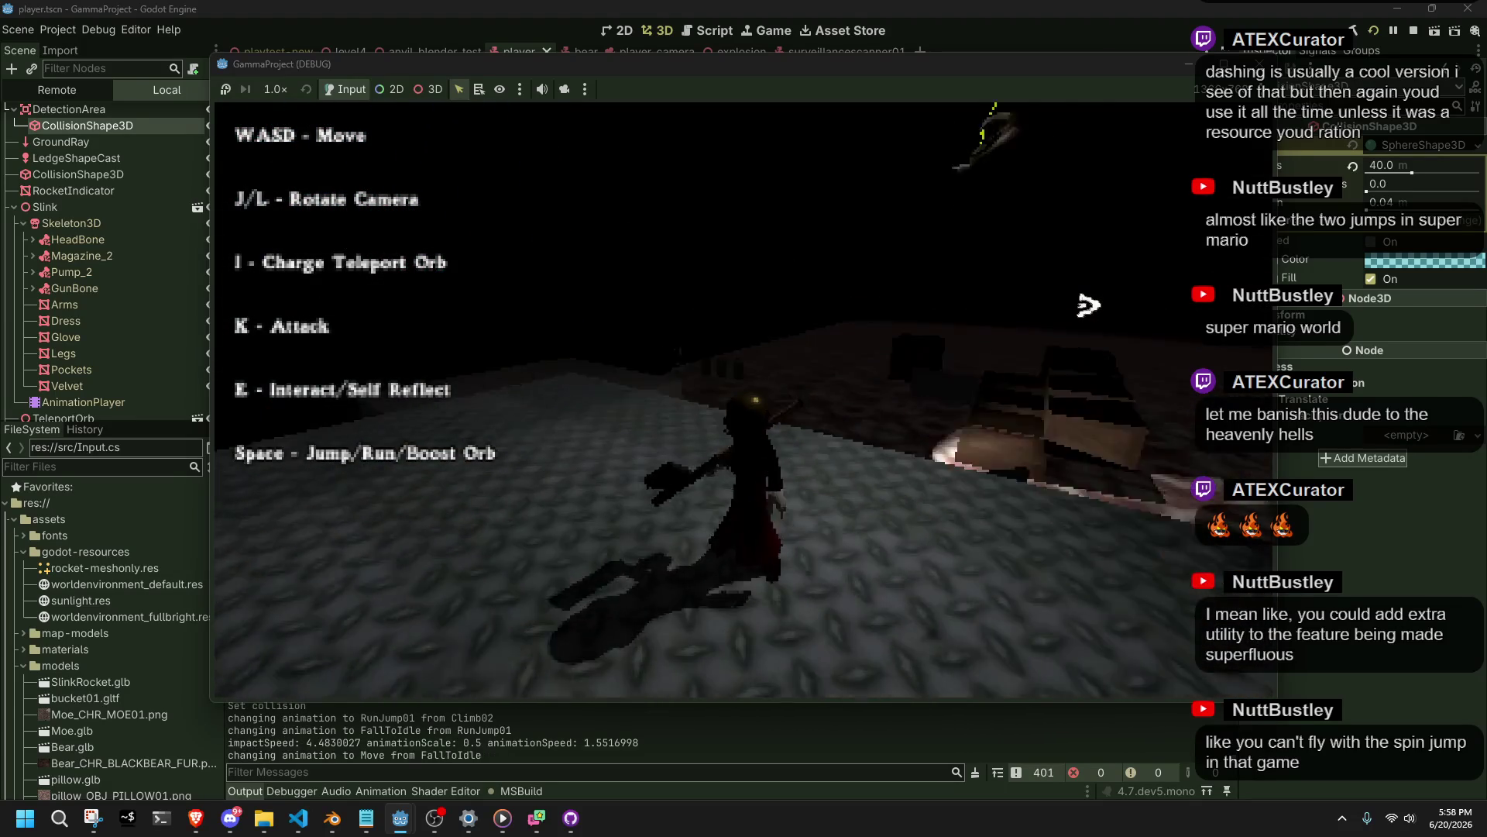
pyautogui.press('w')
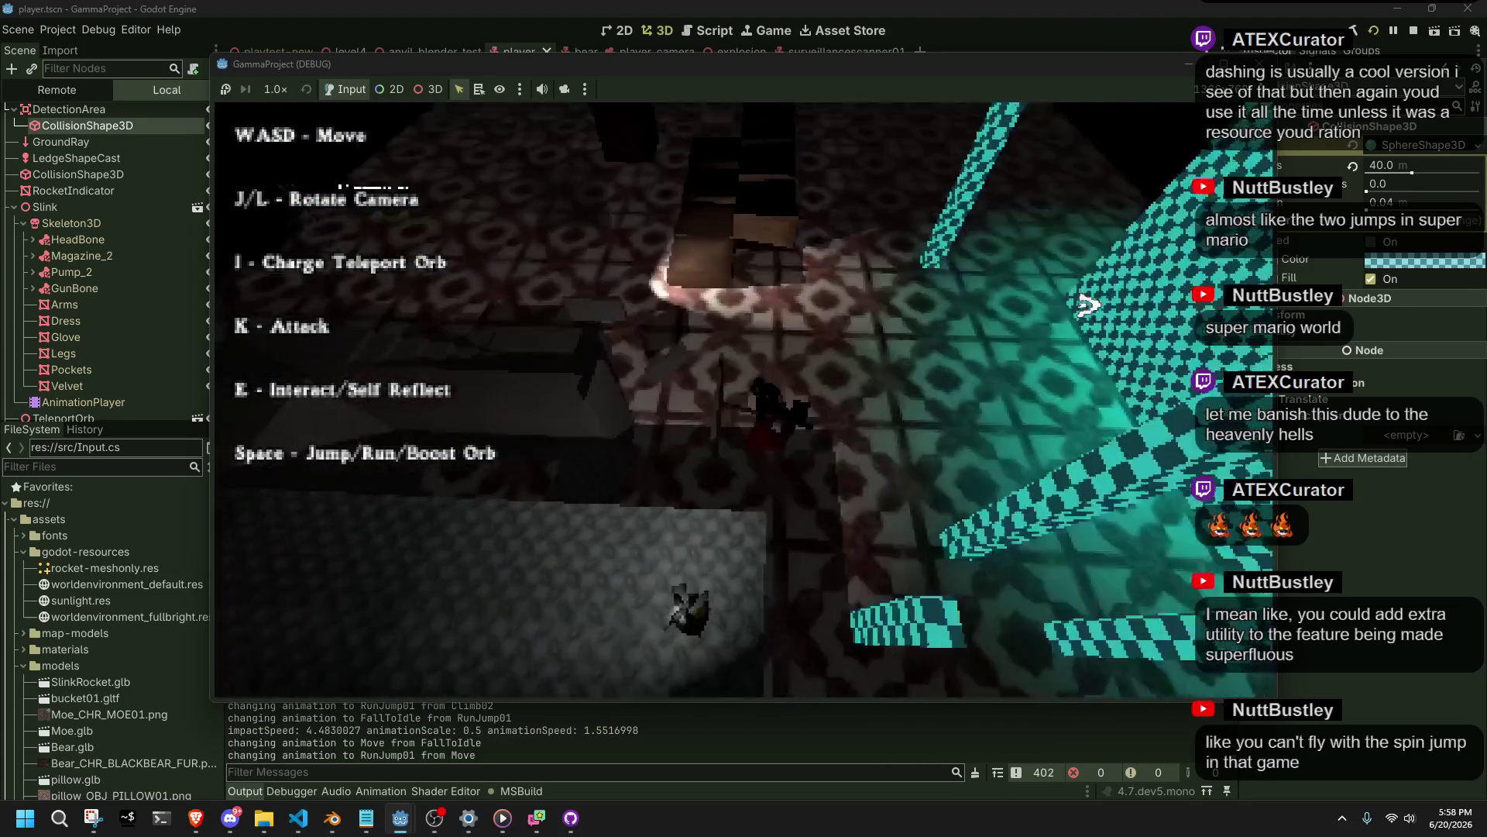
pyautogui.press('w')
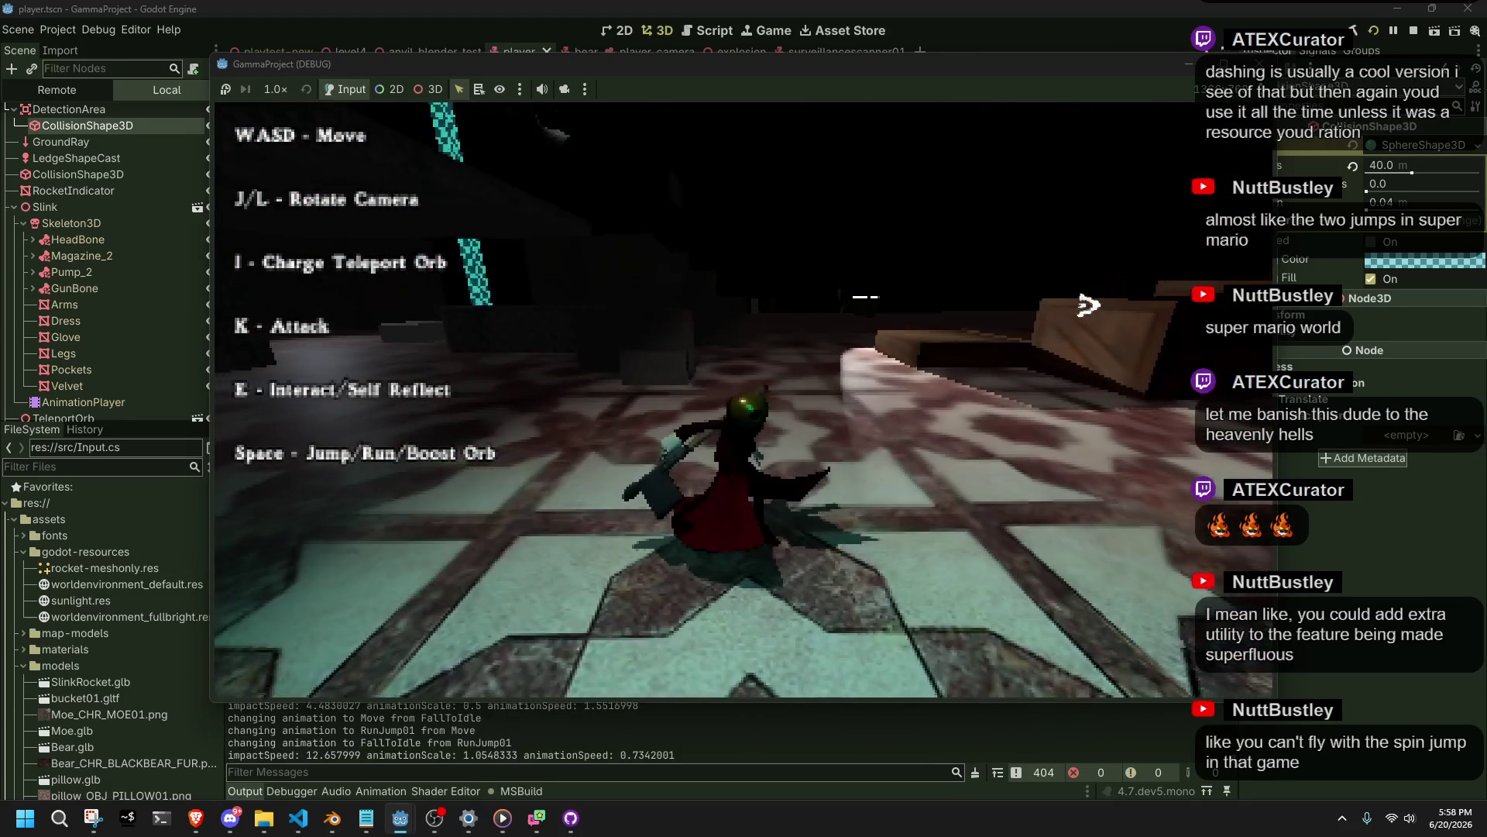
pyautogui.press('w')
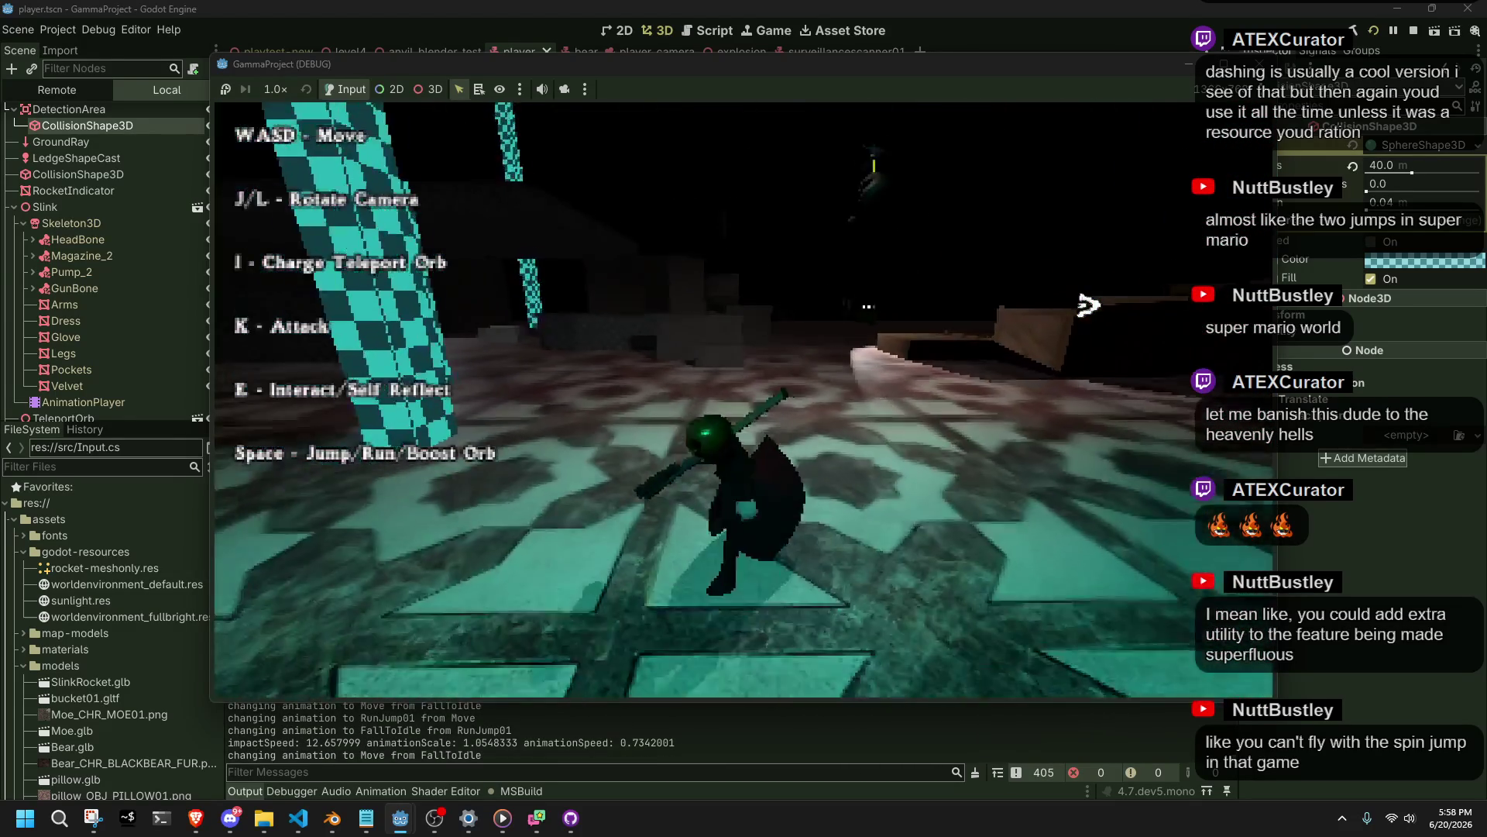
pyautogui.press('w')
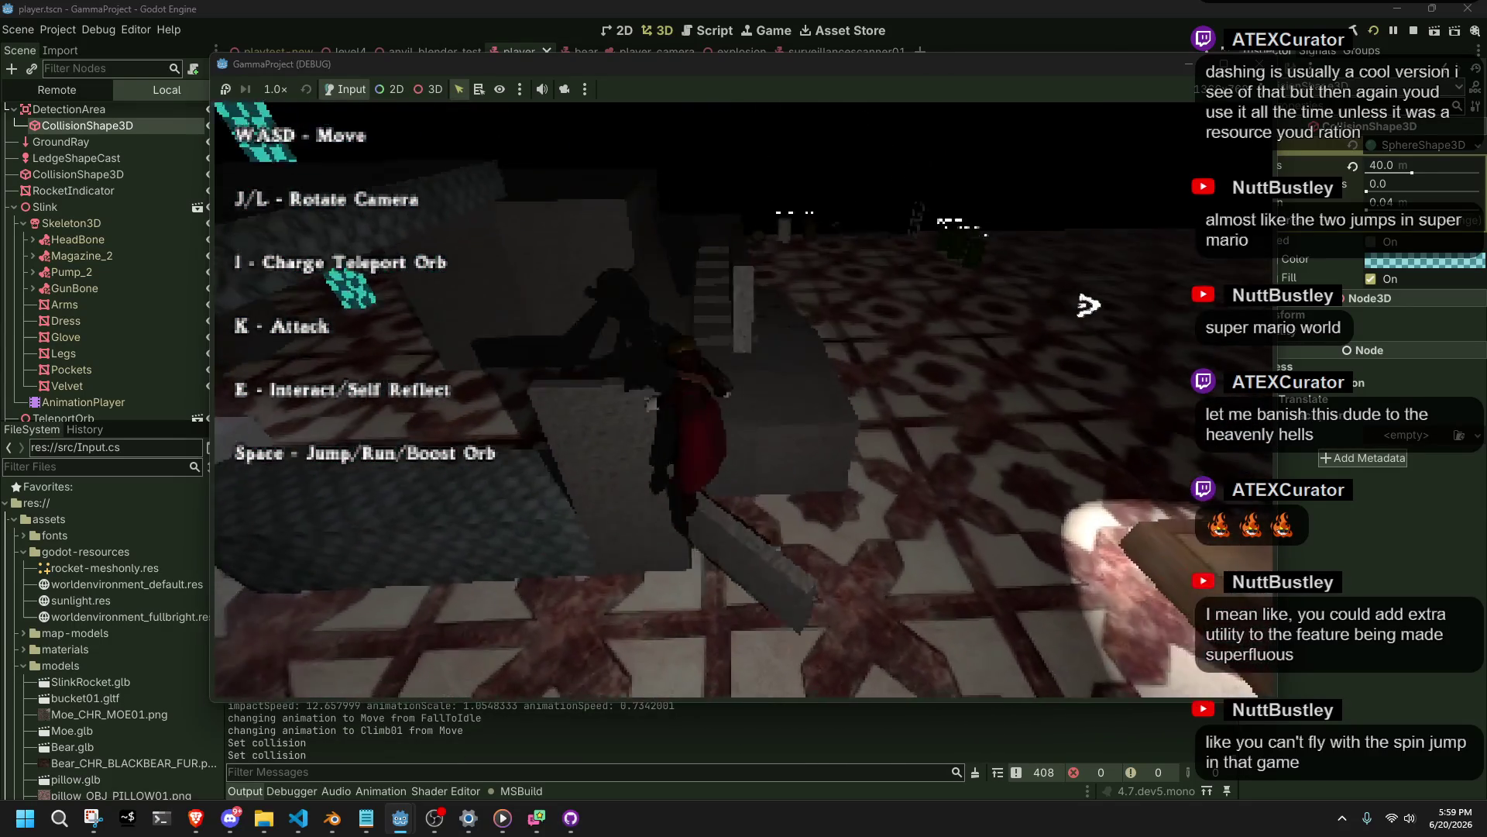
# Climb the block, run-jump down to the patterned floor, then stop the game with F8.
pyautogui.press('space')
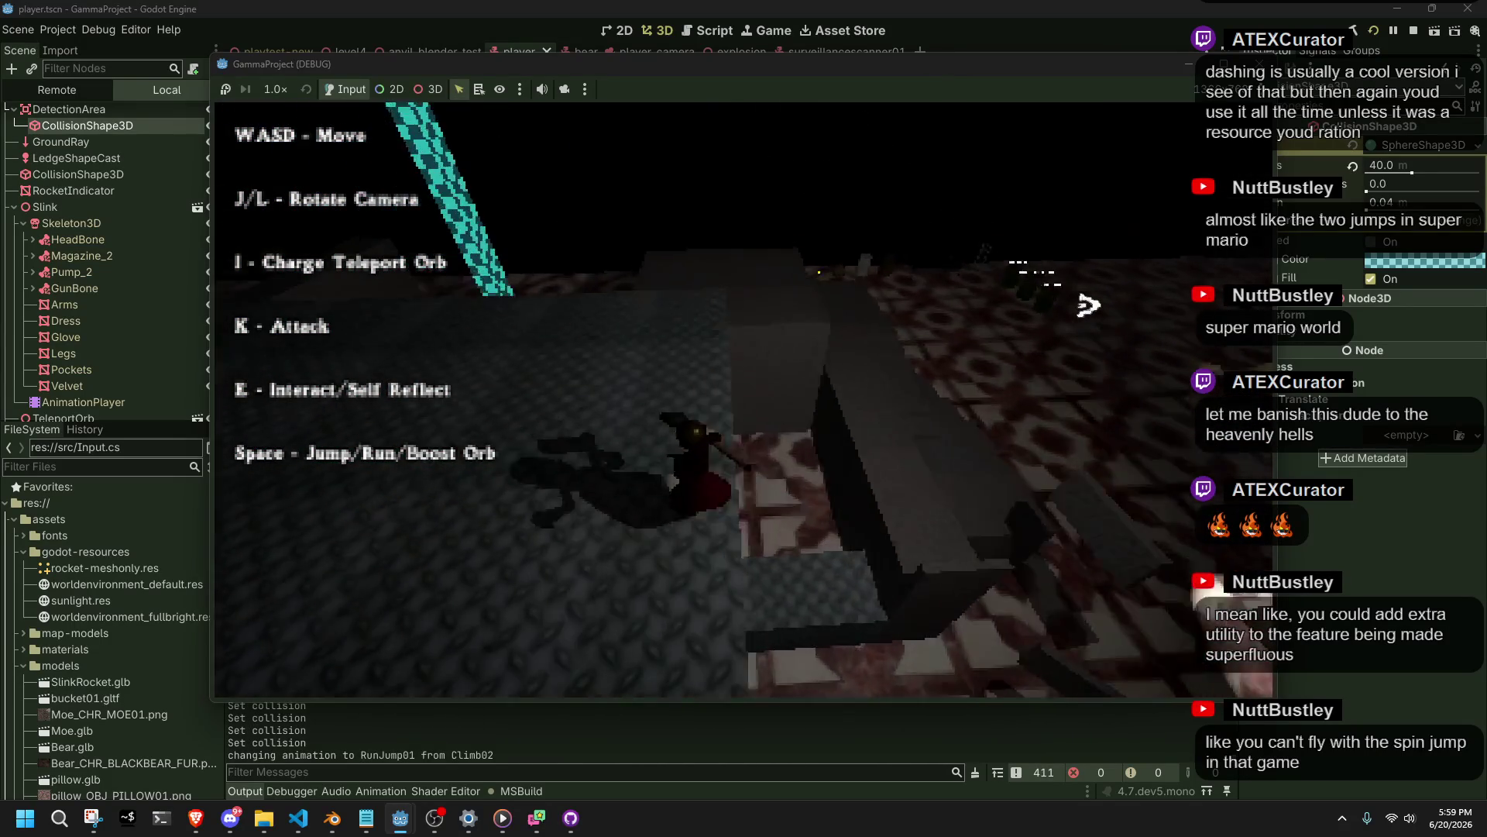
pyautogui.press('w')
pyautogui.press('space')
pyautogui.press('w')
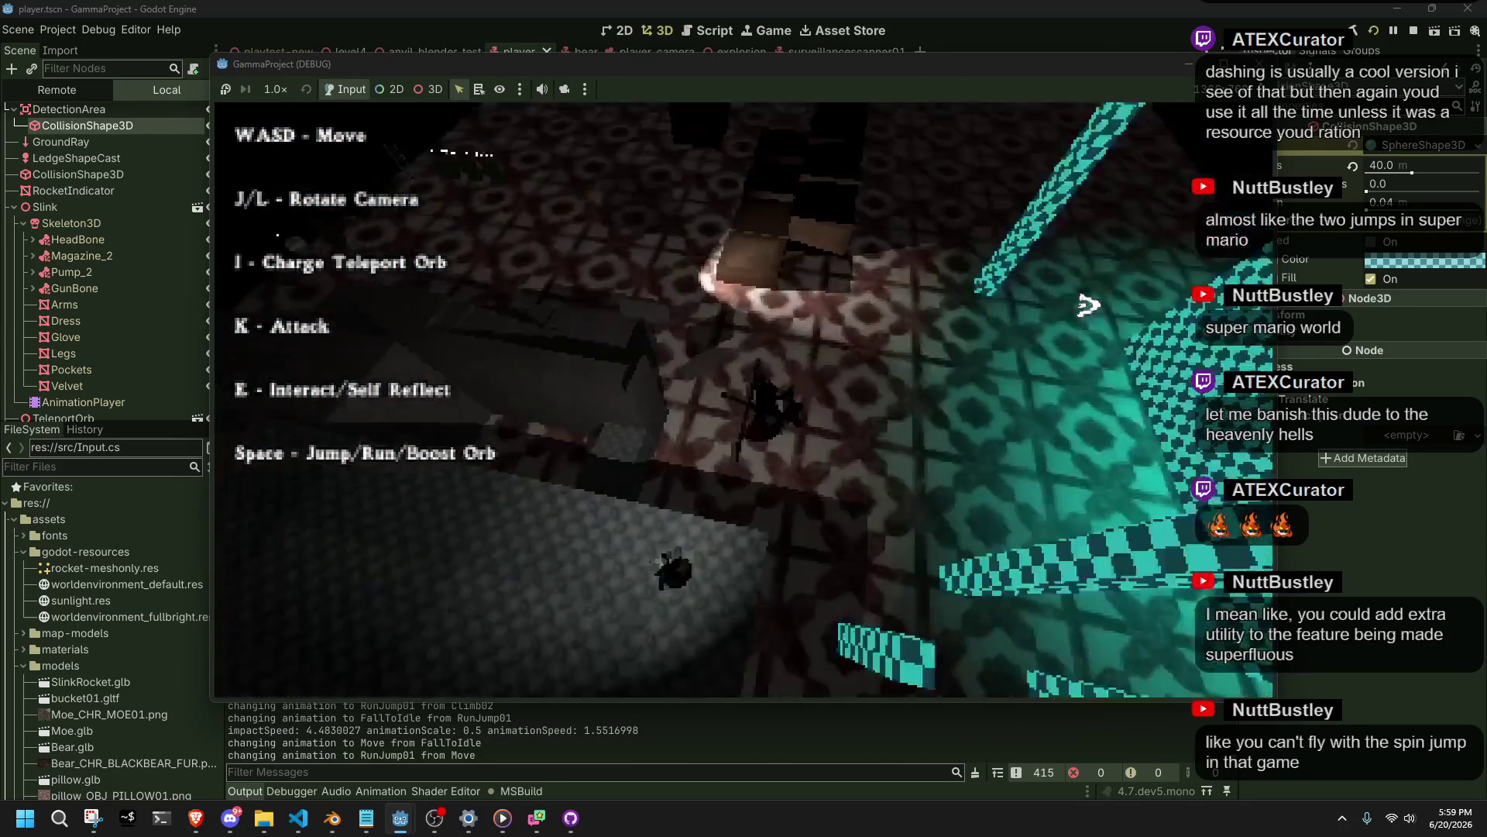
pyautogui.press('w')
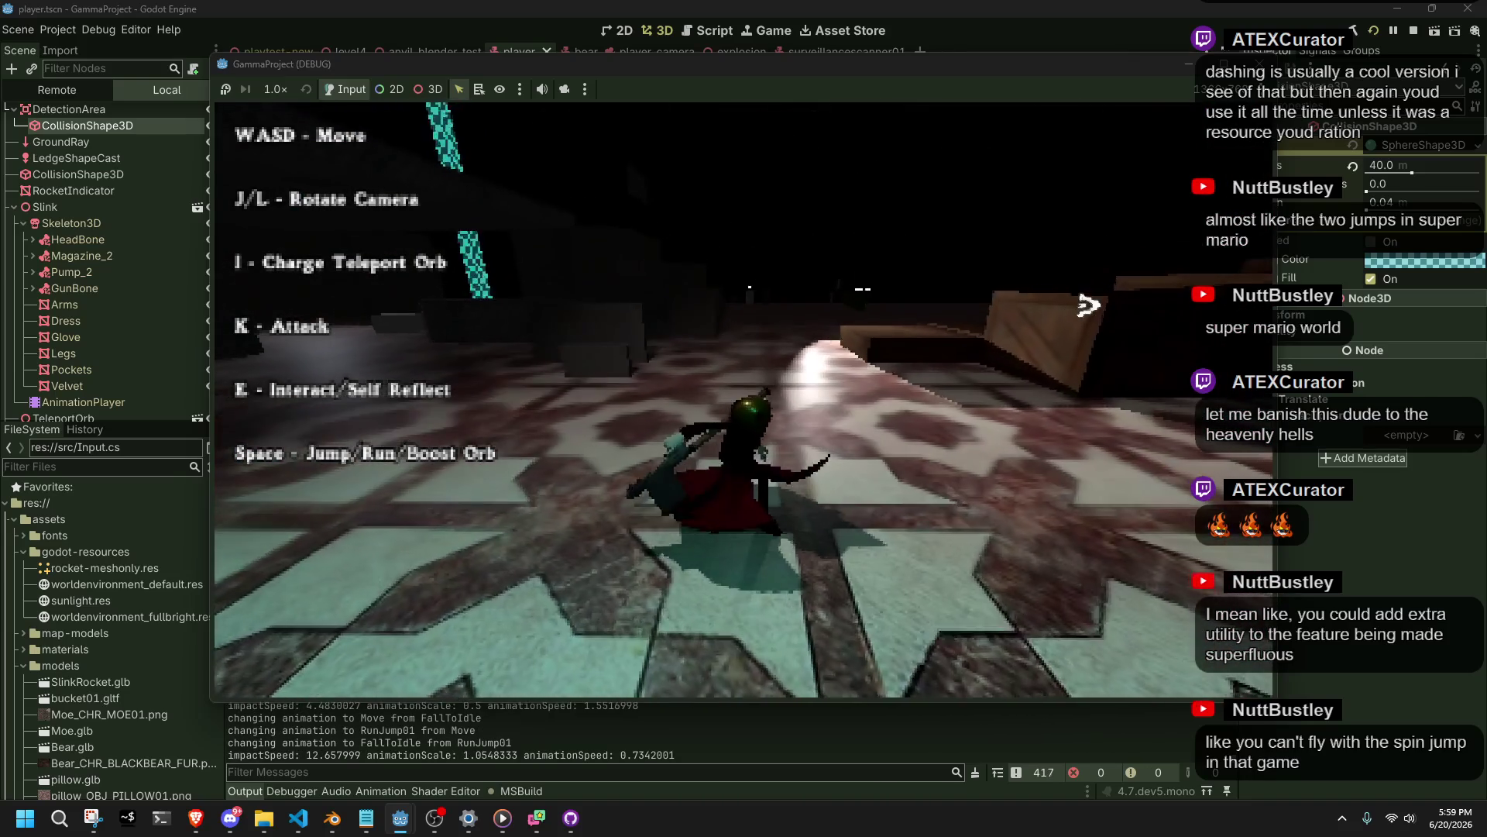
pyautogui.press('F8')
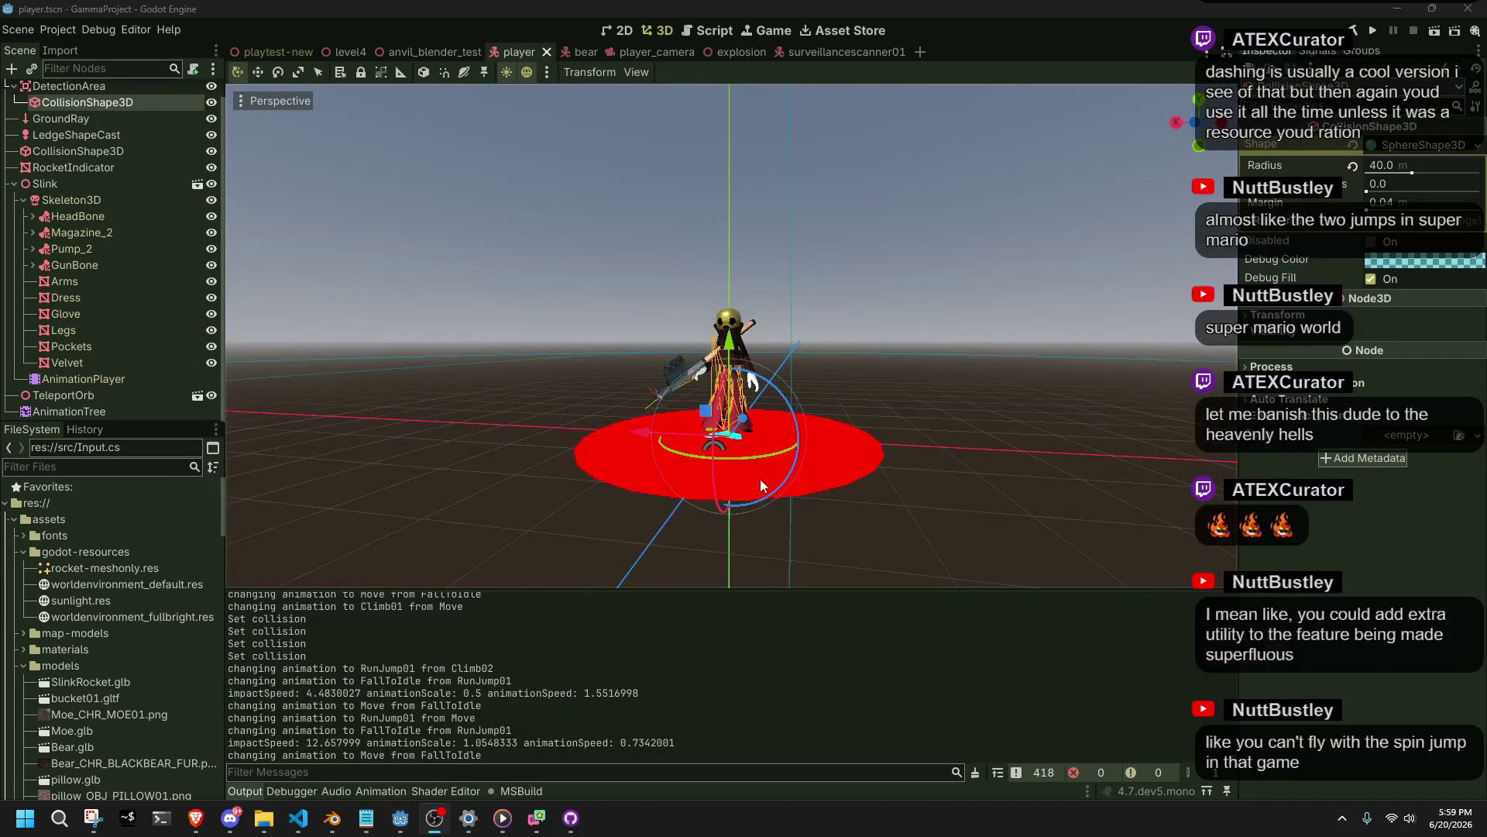
# Switch to VS Code and scroll Player.cs to the climb case's PlayerSetCollision(false/true) calls.
pyautogui.click(299, 817)
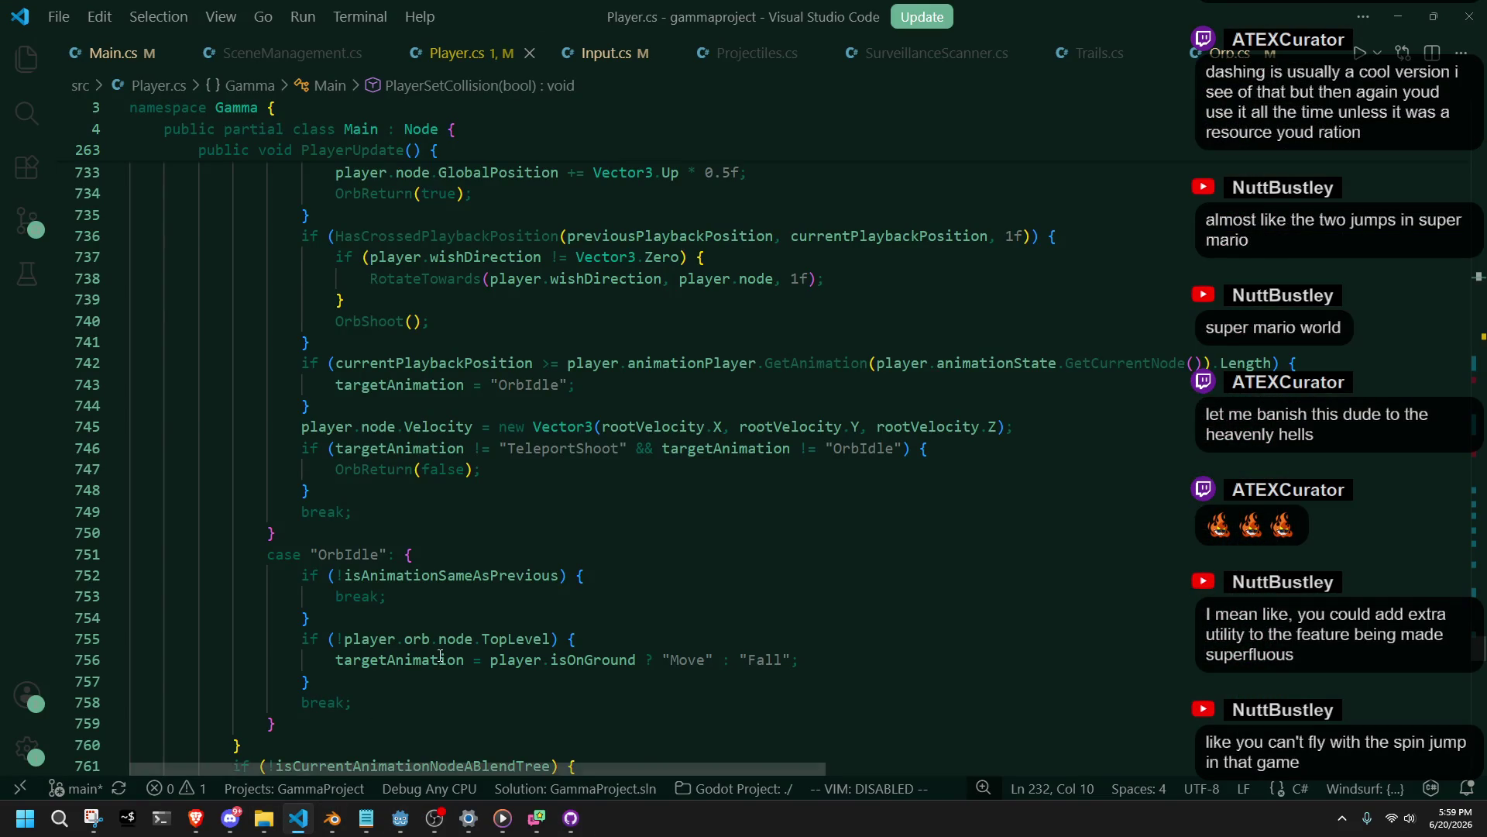
pyautogui.scroll(7, 465, 612)
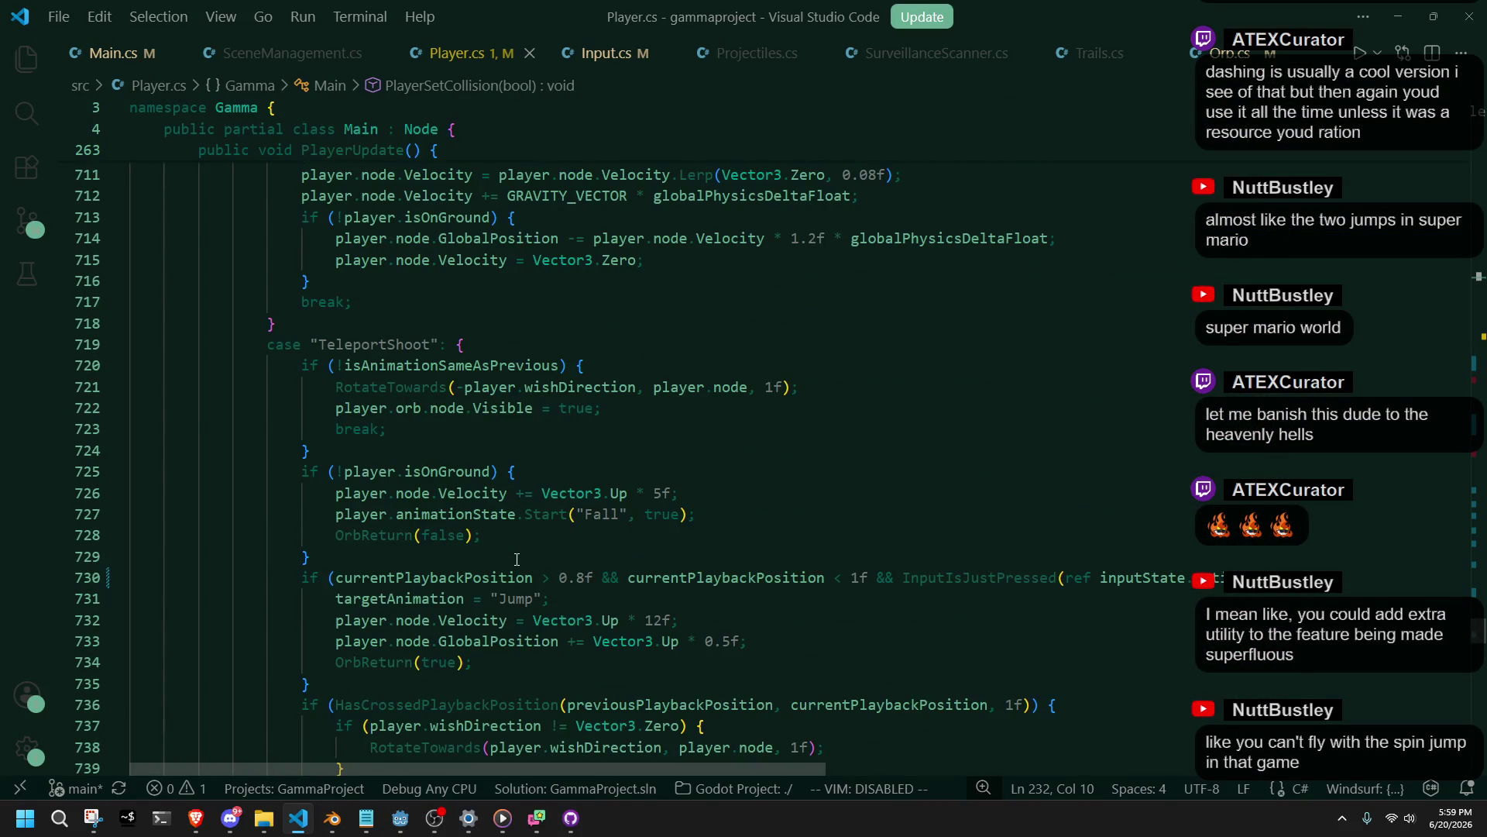
pyautogui.scroll(20, 514, 559)
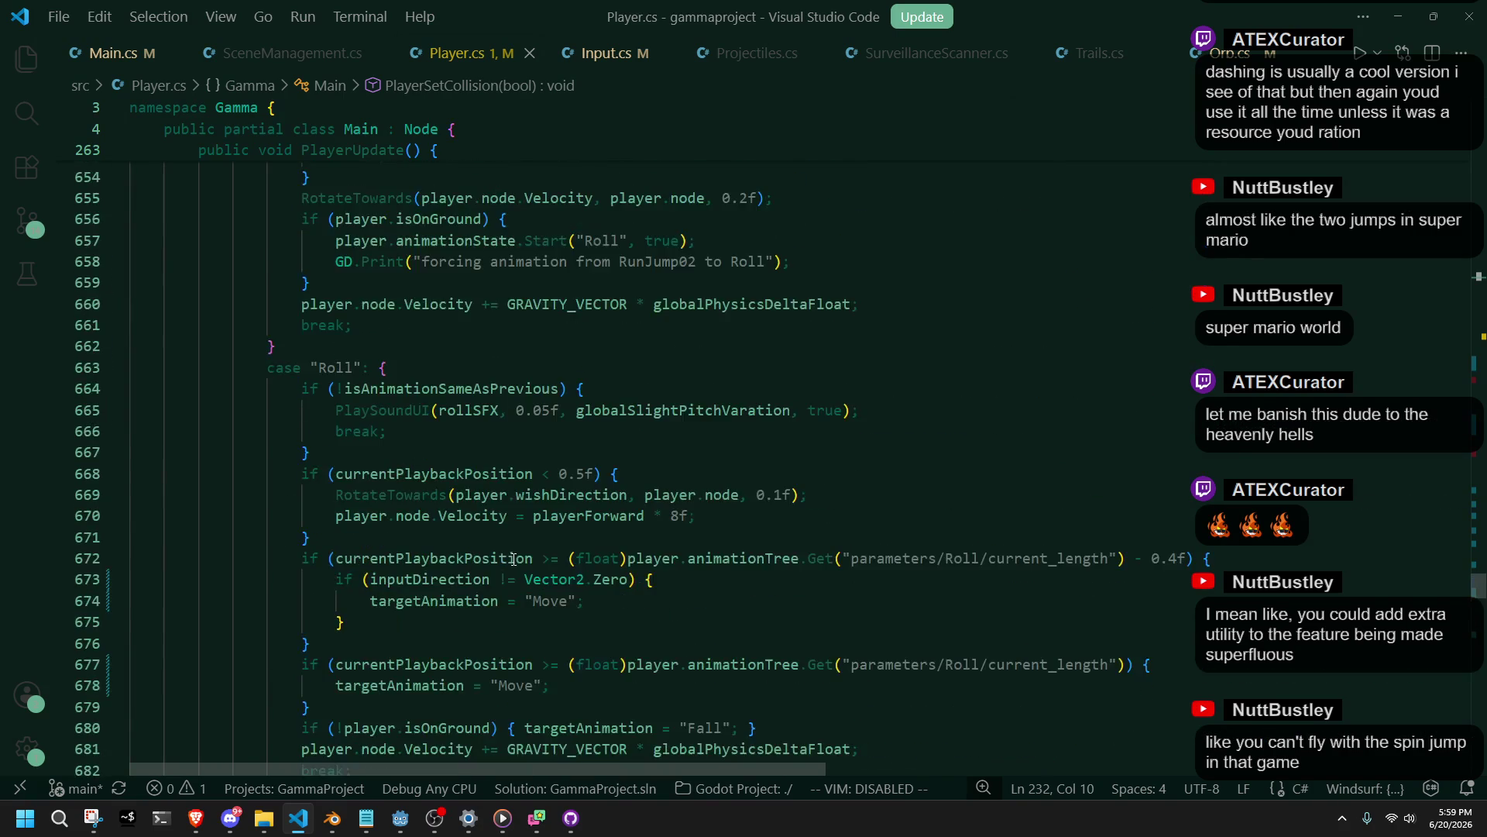
pyautogui.scroll(-9, 514, 559)
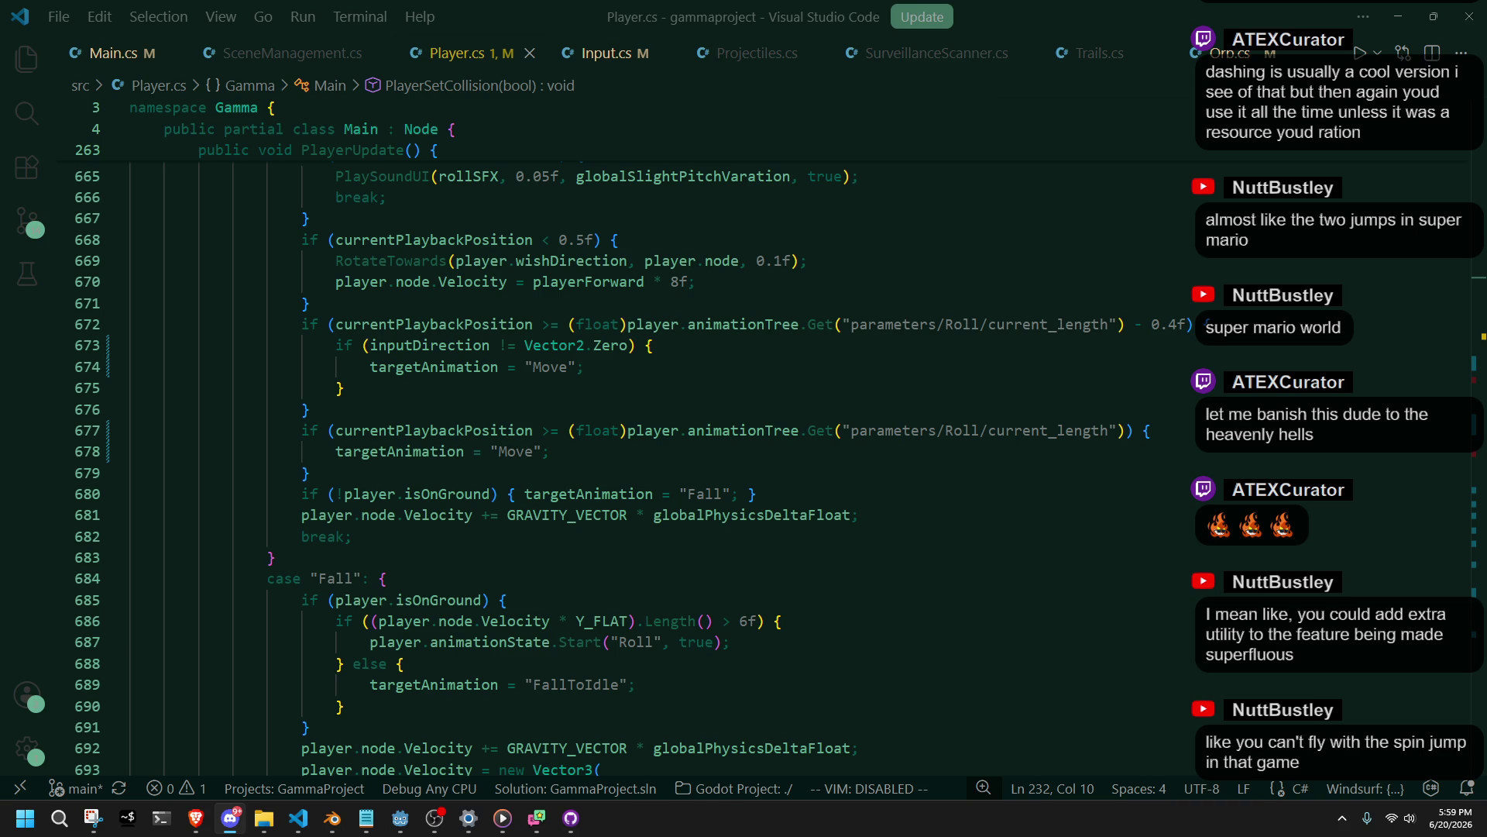
pyautogui.scroll(10, 710, 575)
pyautogui.scroll(-15, 713, 576)
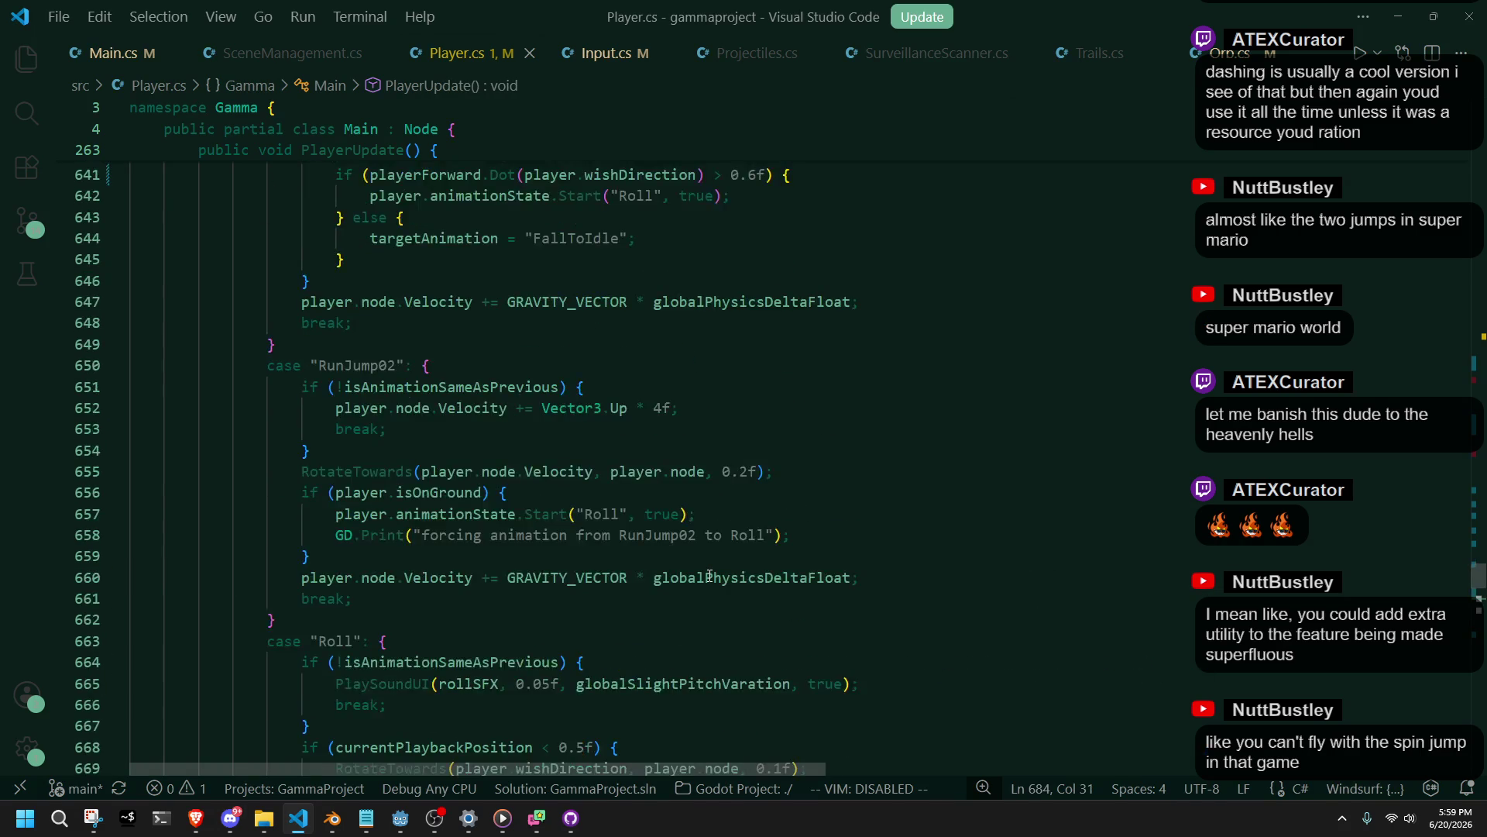
pyautogui.scroll(-18, 715, 575)
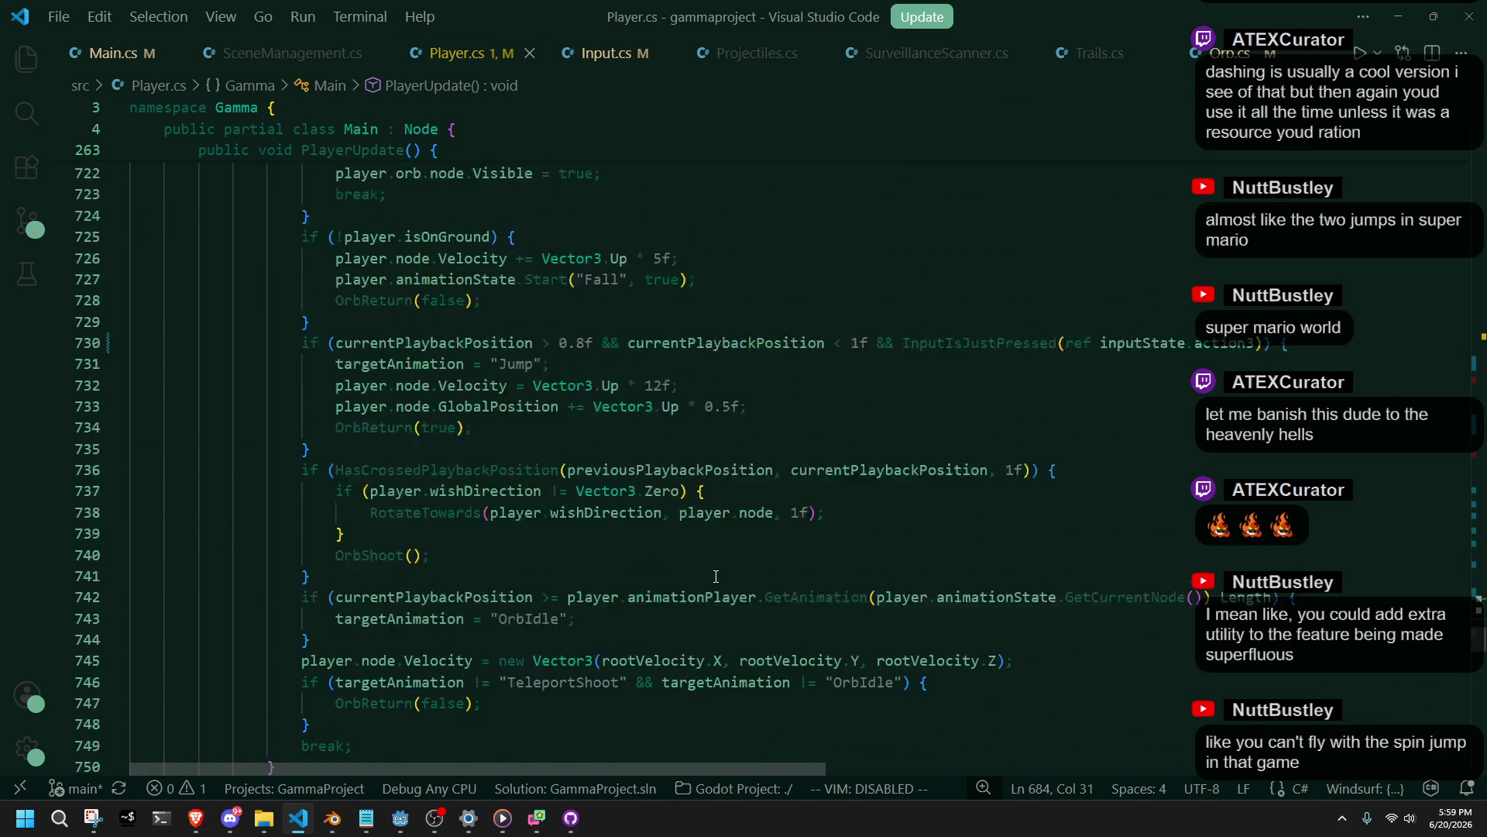
pyautogui.scroll(-12, 716, 577)
pyautogui.scroll(7, 715, 577)
pyautogui.scroll(20, 715, 577)
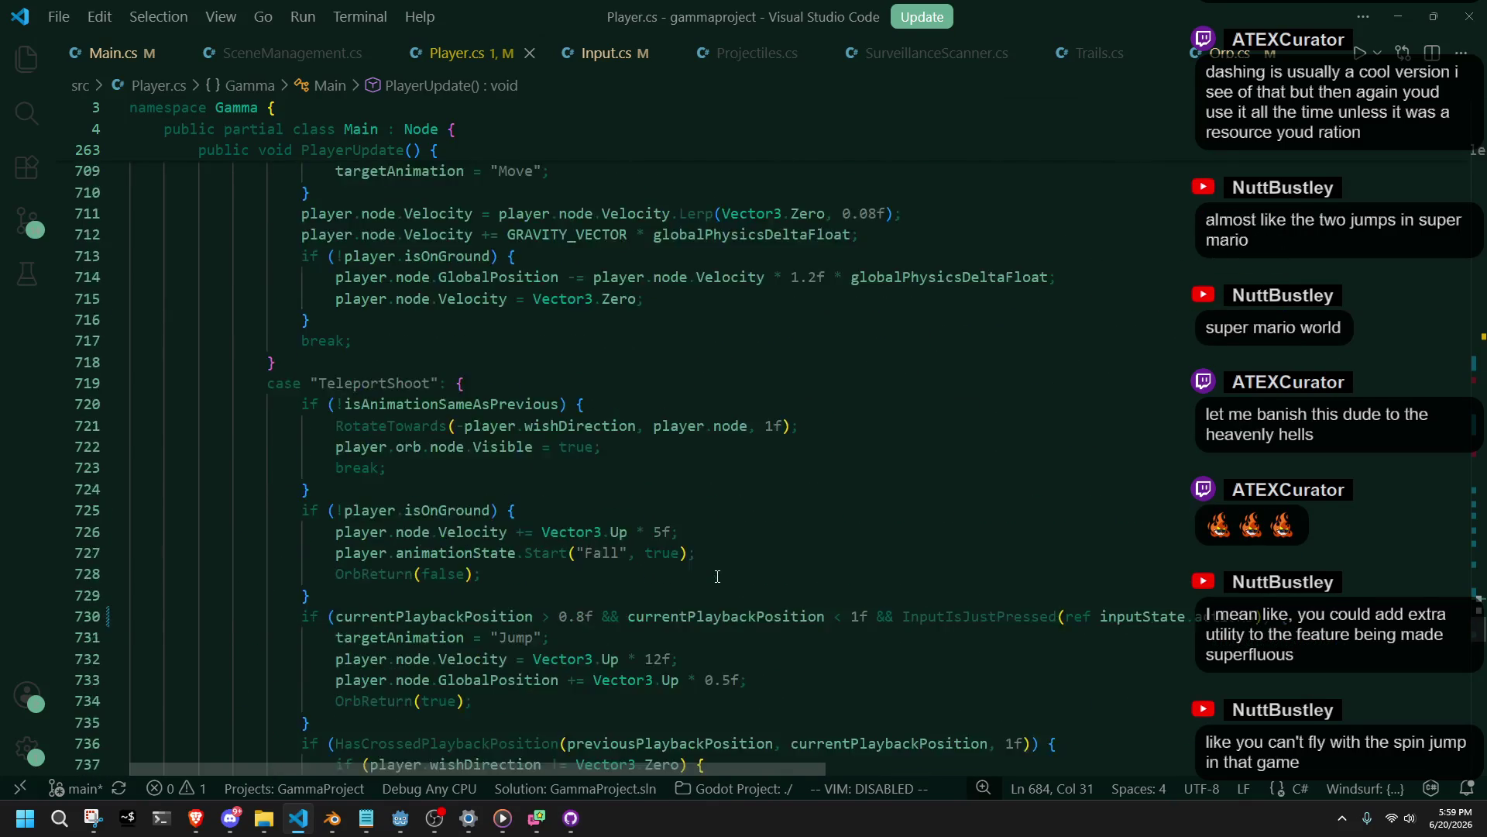
pyautogui.scroll(20, 717, 577)
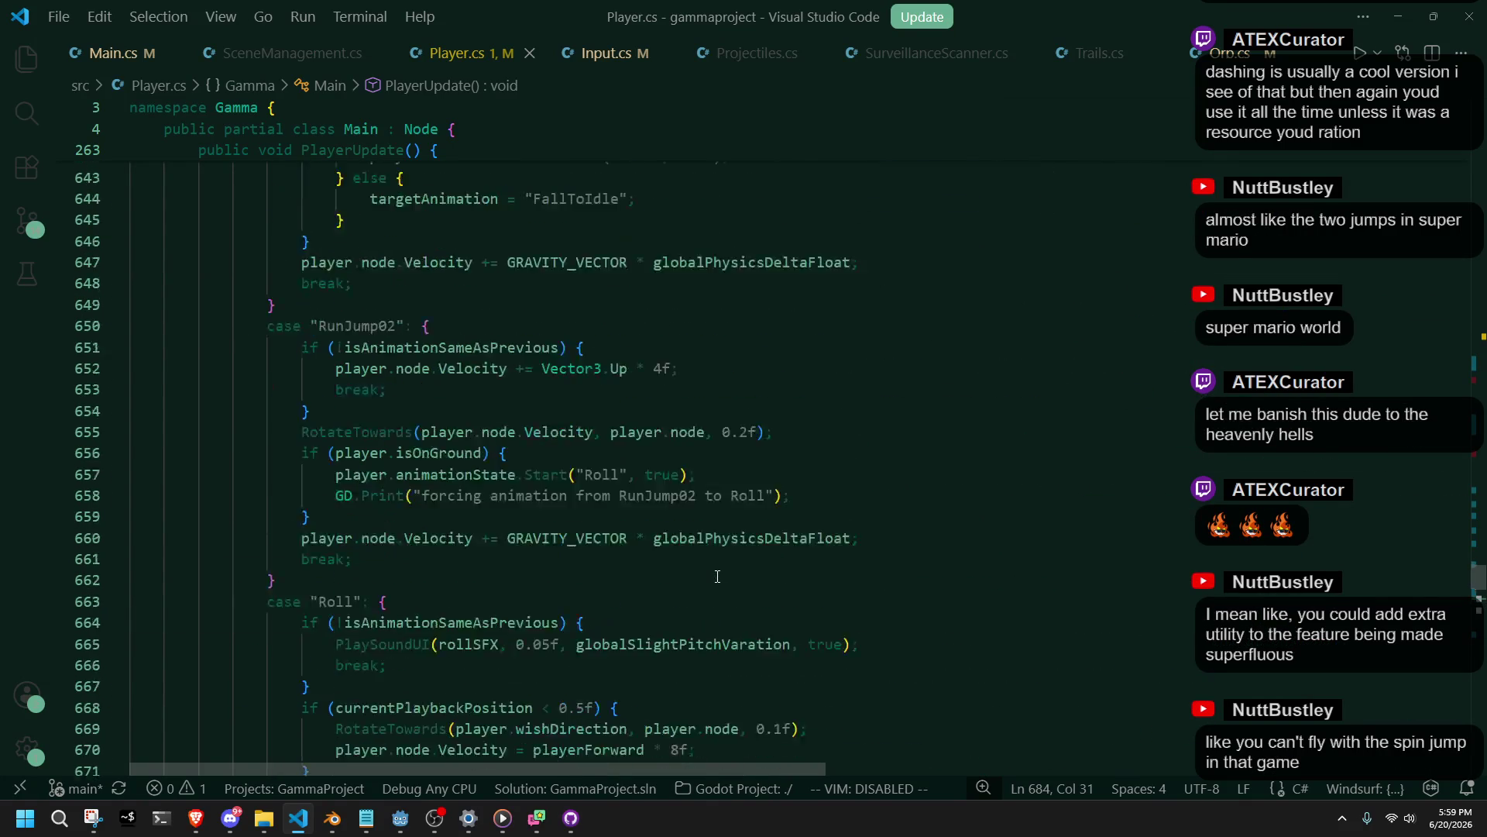
pyautogui.scroll(14, 717, 576)
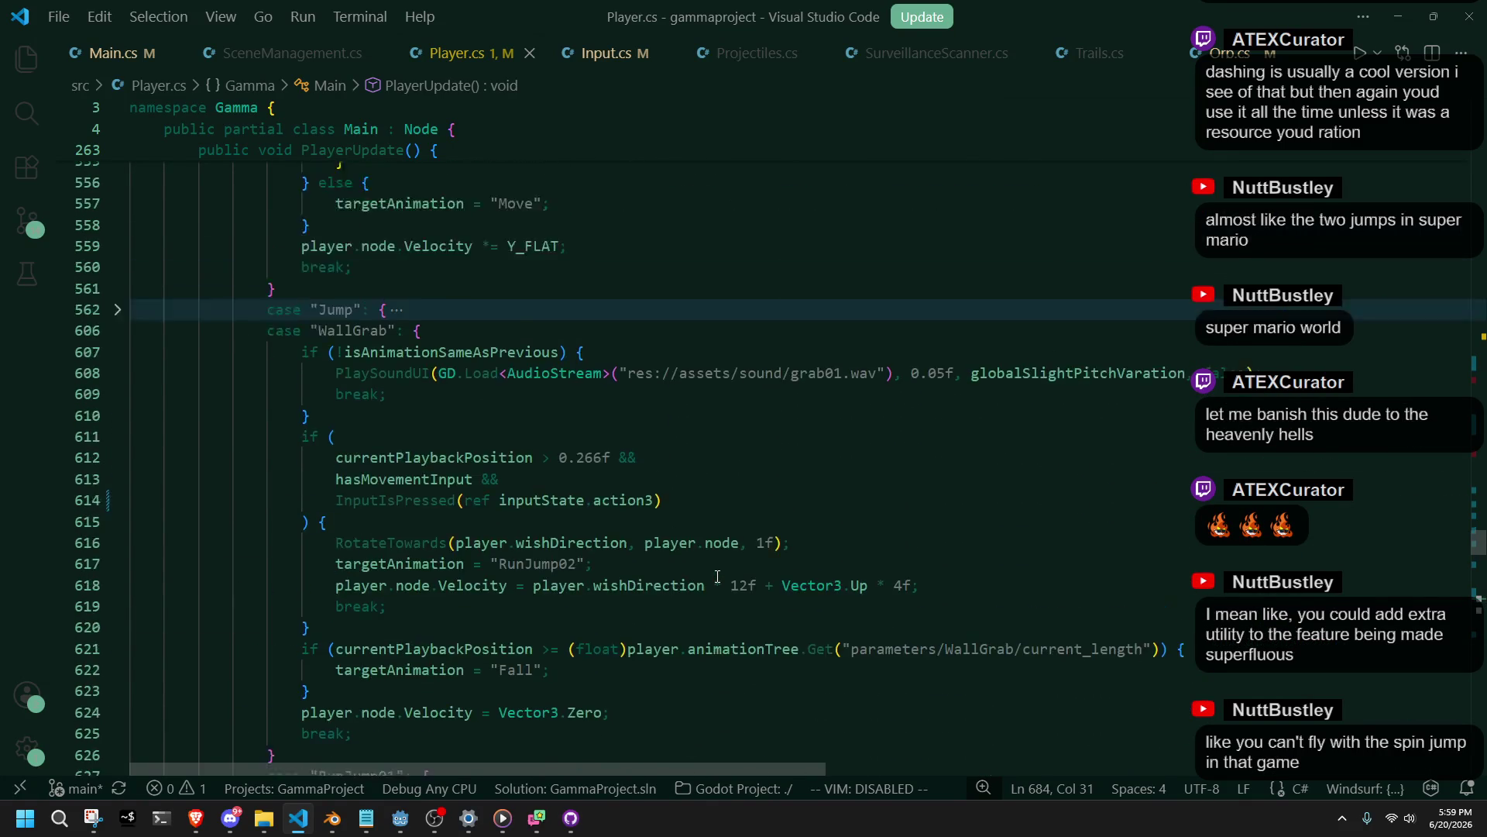
pyautogui.scroll(9, 717, 577)
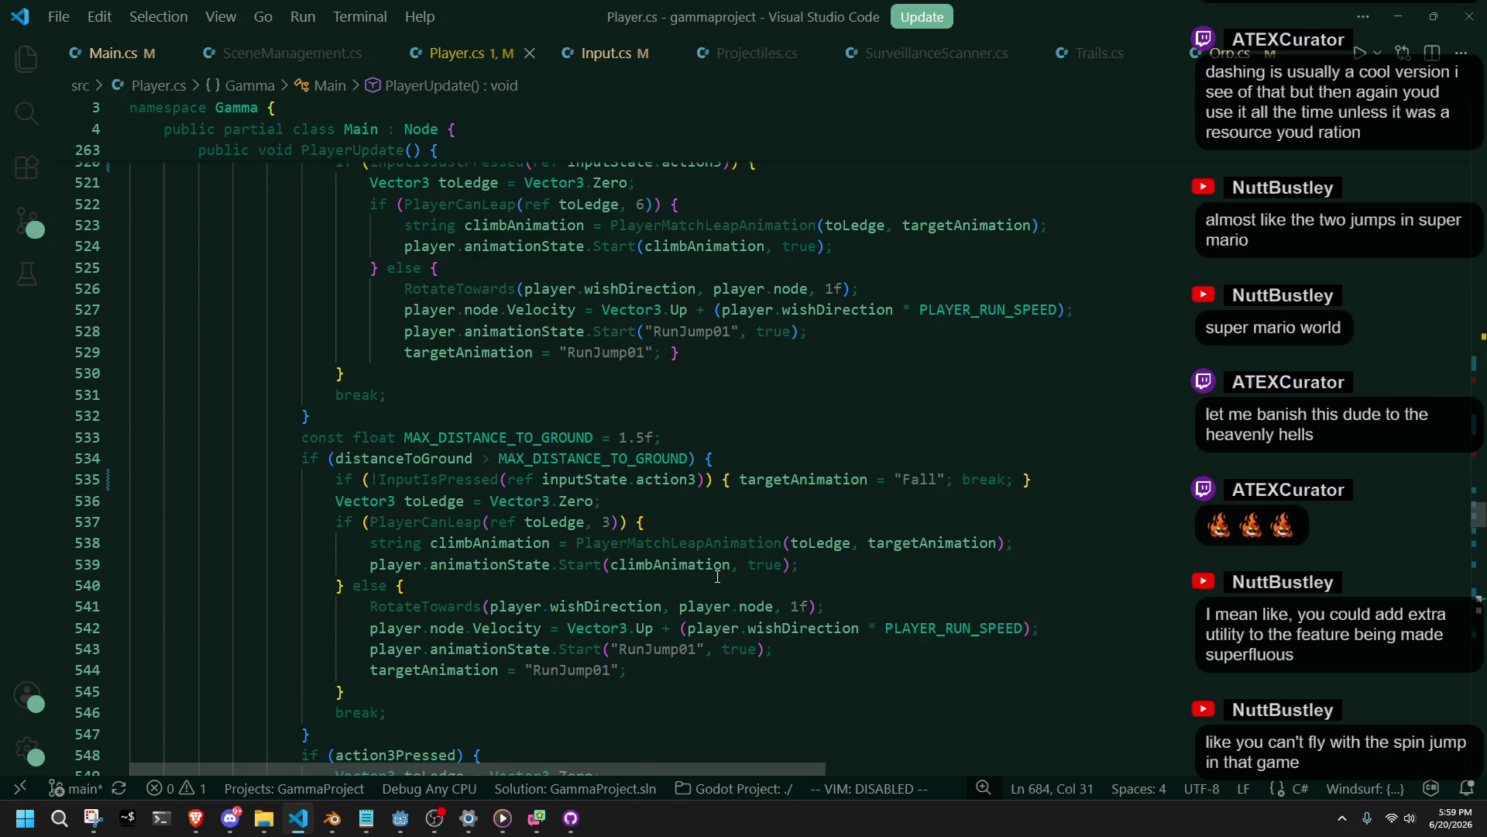
pyautogui.scroll(4, 717, 577)
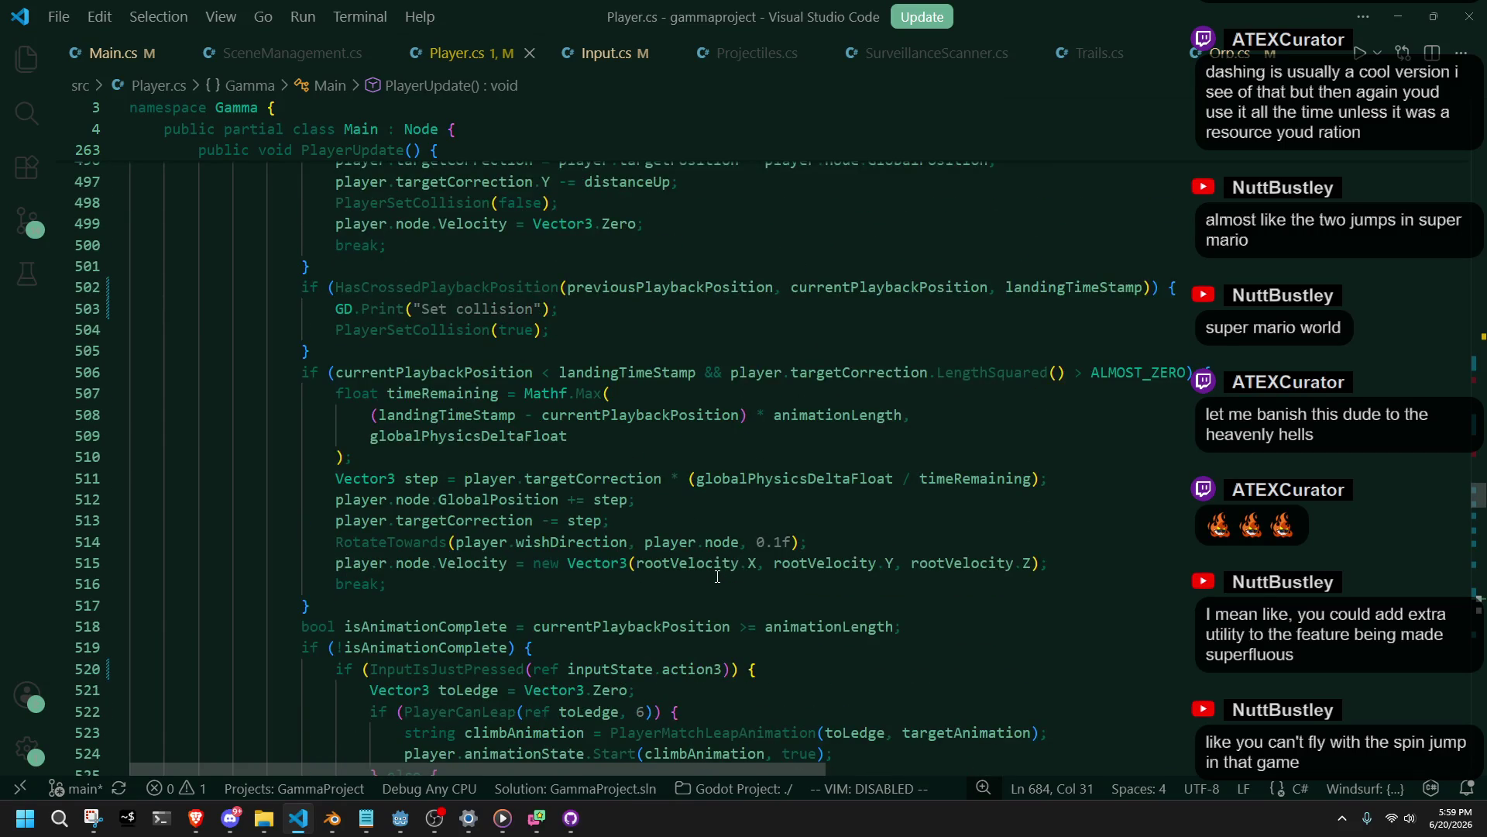
pyautogui.scroll(3, 717, 576)
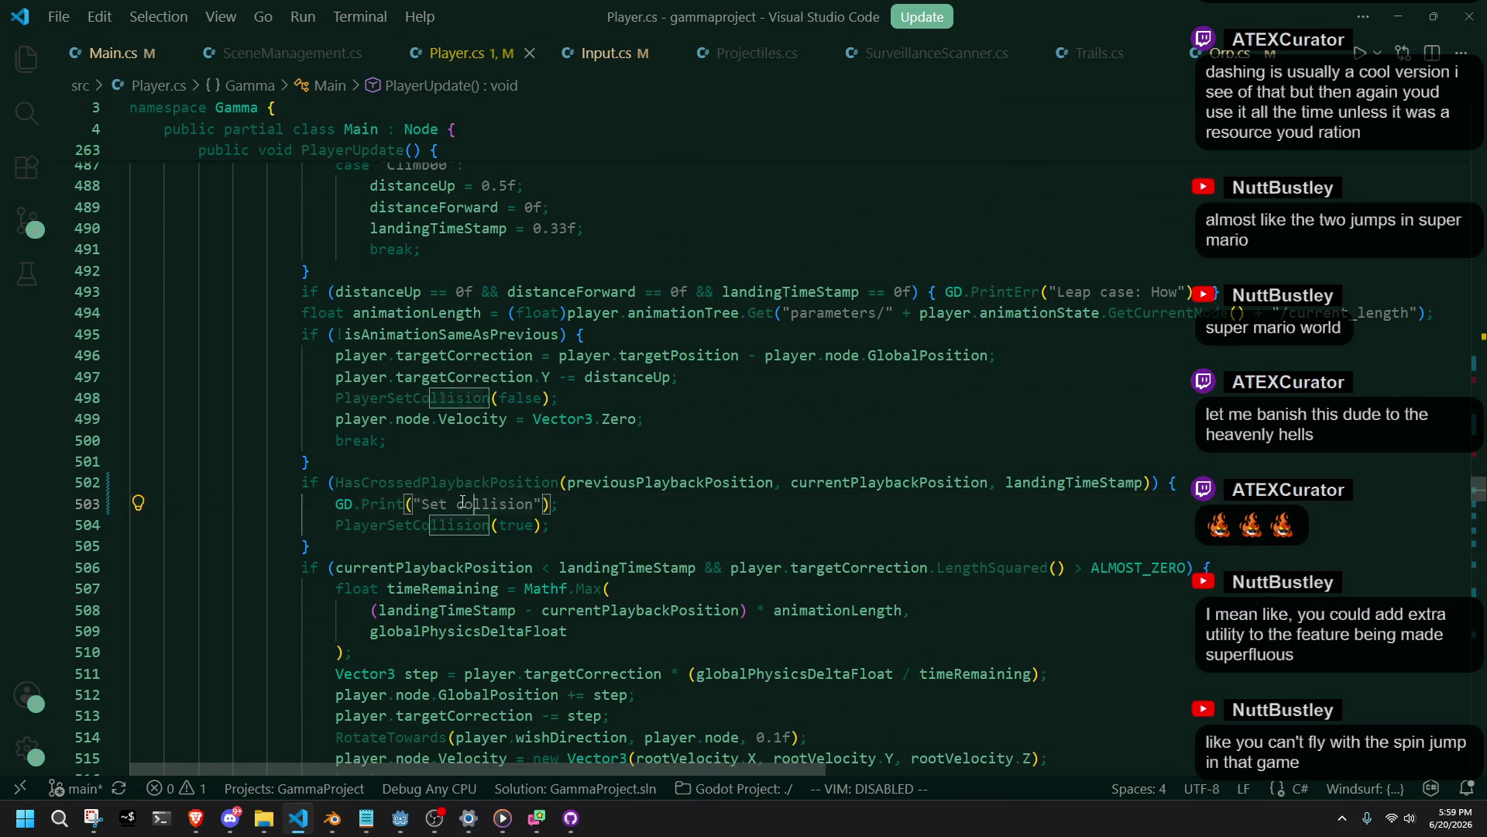
# Rename the print to "Collision: ON", add a "Collision: OFF" copy before PlayerSetCollision(false), then return to Godot.
pyautogui.write('Co')
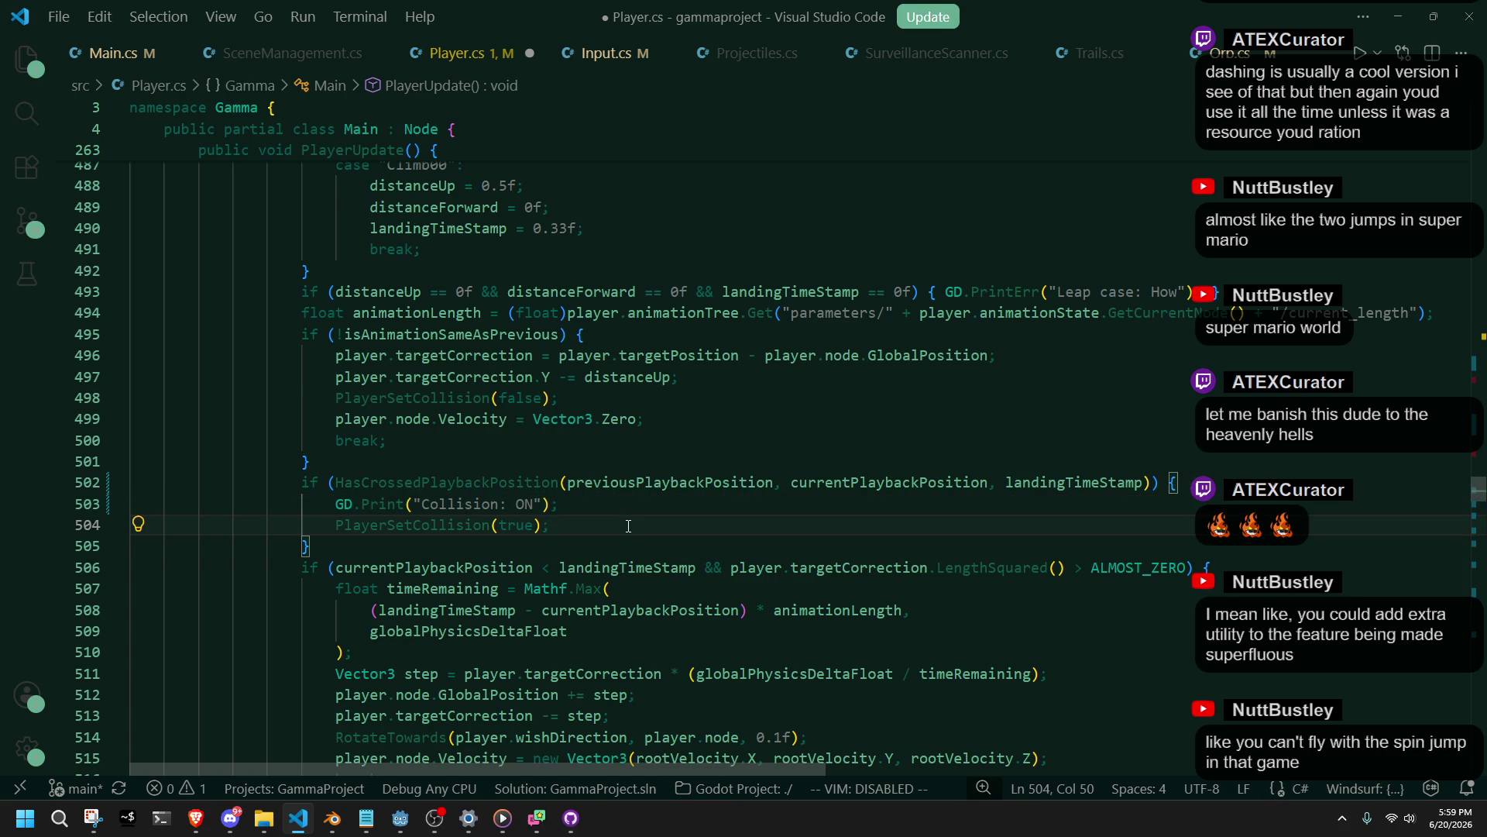
pyautogui.scroll(2, 628, 526)
pyautogui.click(743, 459)
pyautogui.press('Return')
pyautogui.write('GD.Print("Collision: ON");')
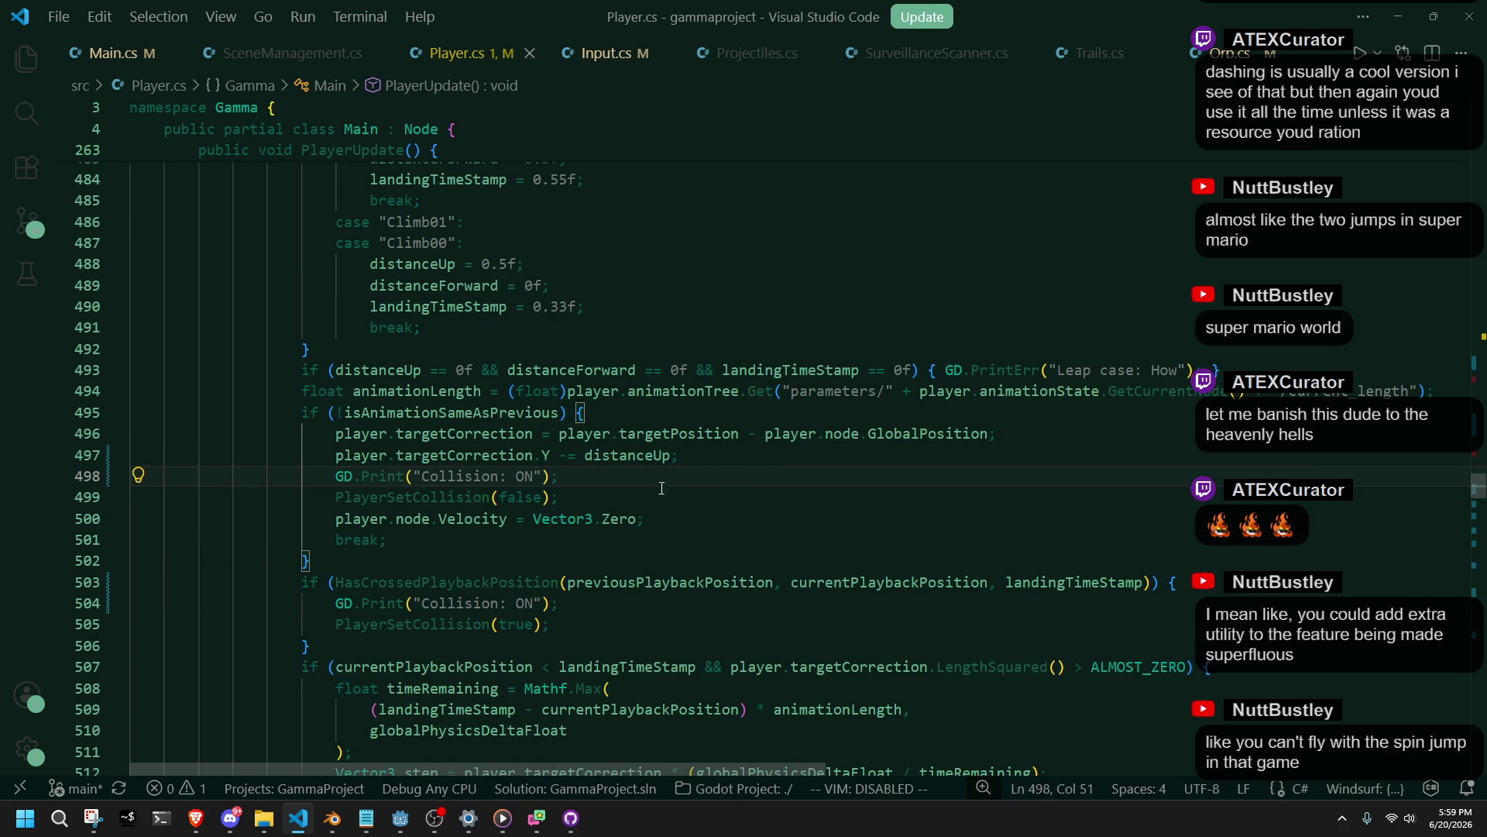
pyautogui.press('BackSpace')
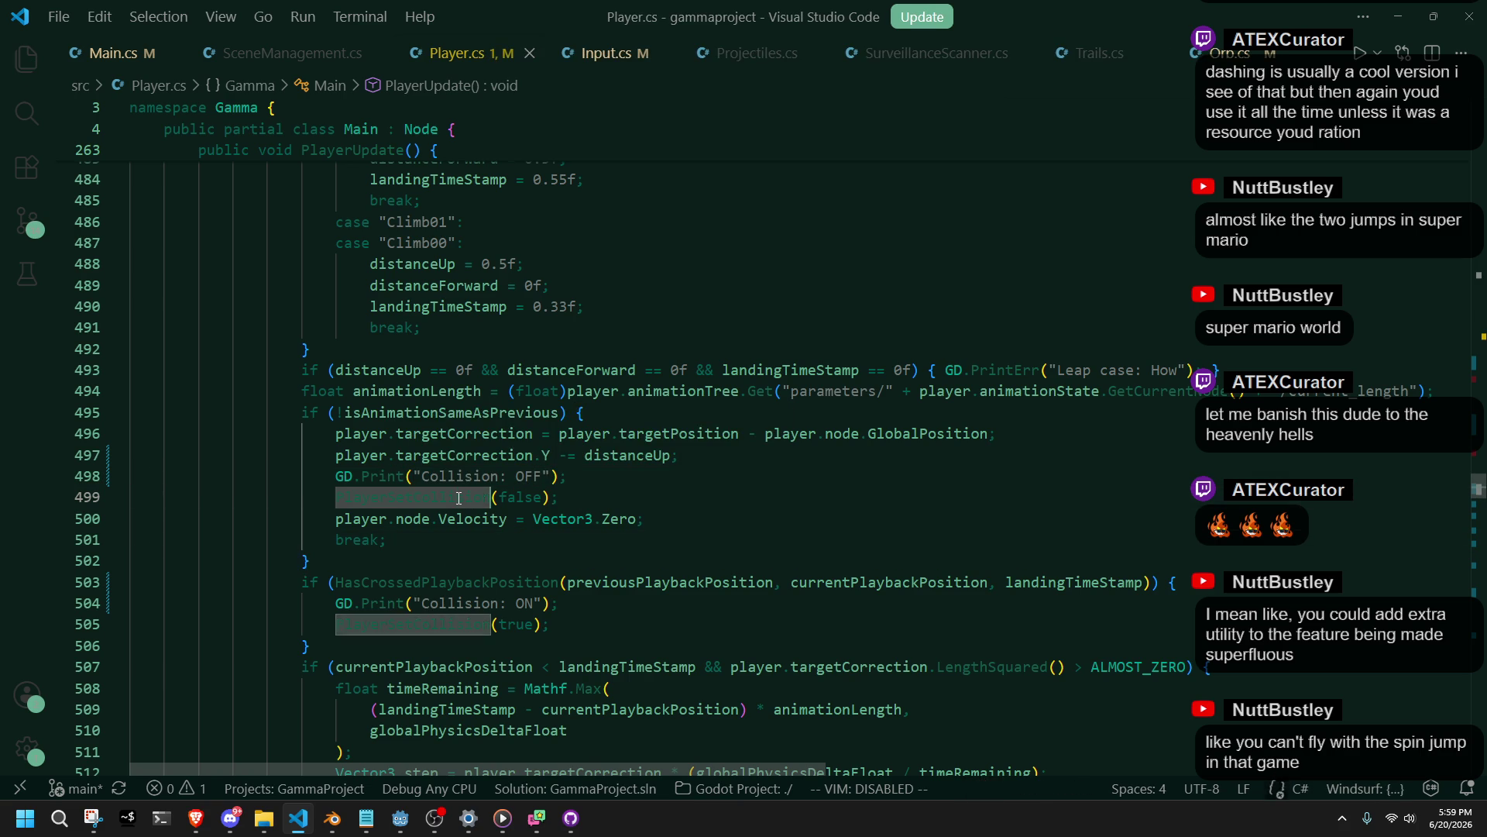
pyautogui.hotkey('ctrl', 'f')
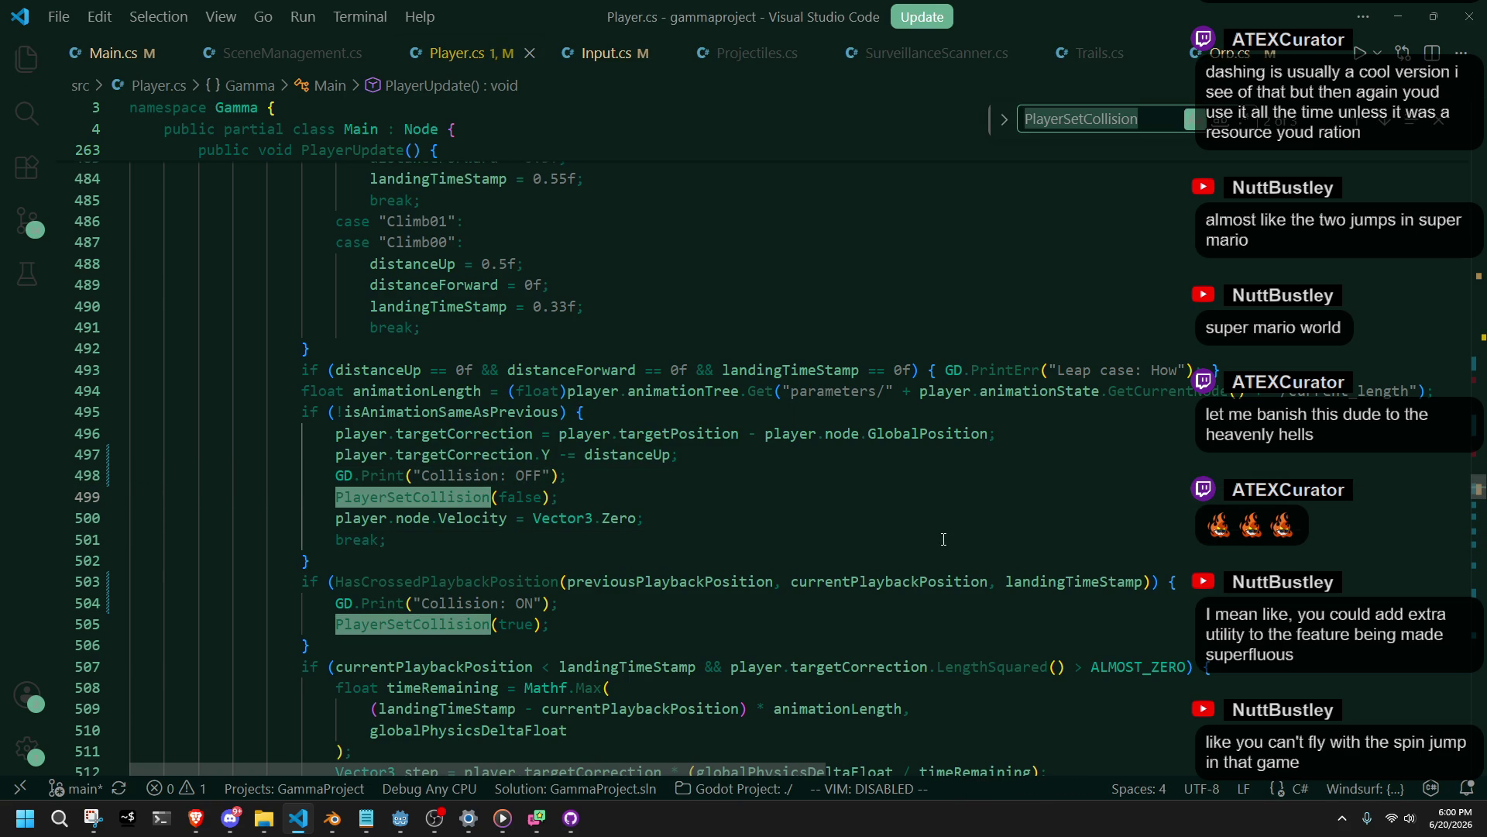
pyautogui.click(400, 818)
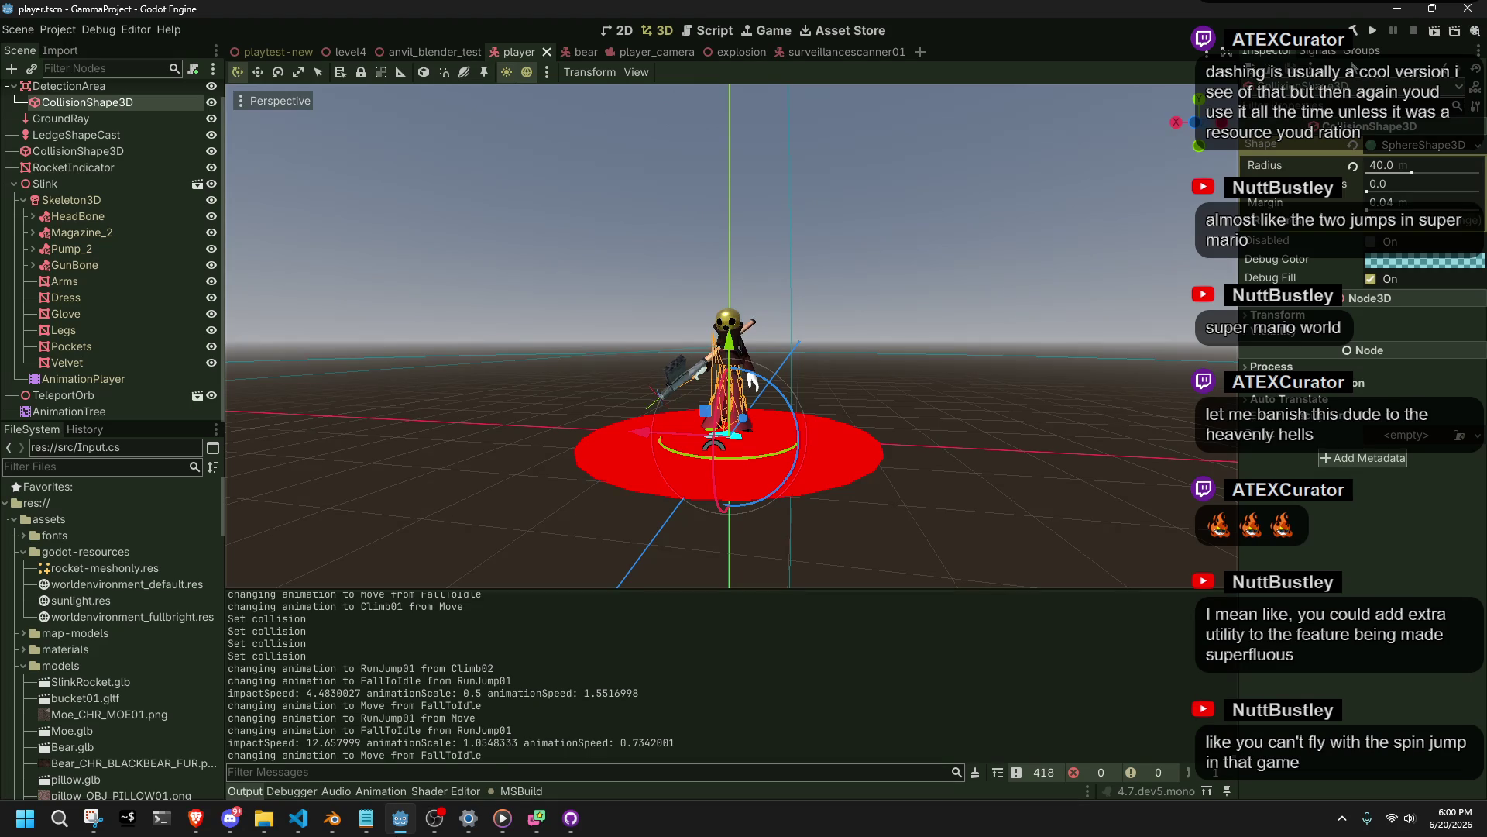
# Launch the game and test climbing the cyan wall, running jumps and ledge jumps.
pyautogui.click(1370, 31)
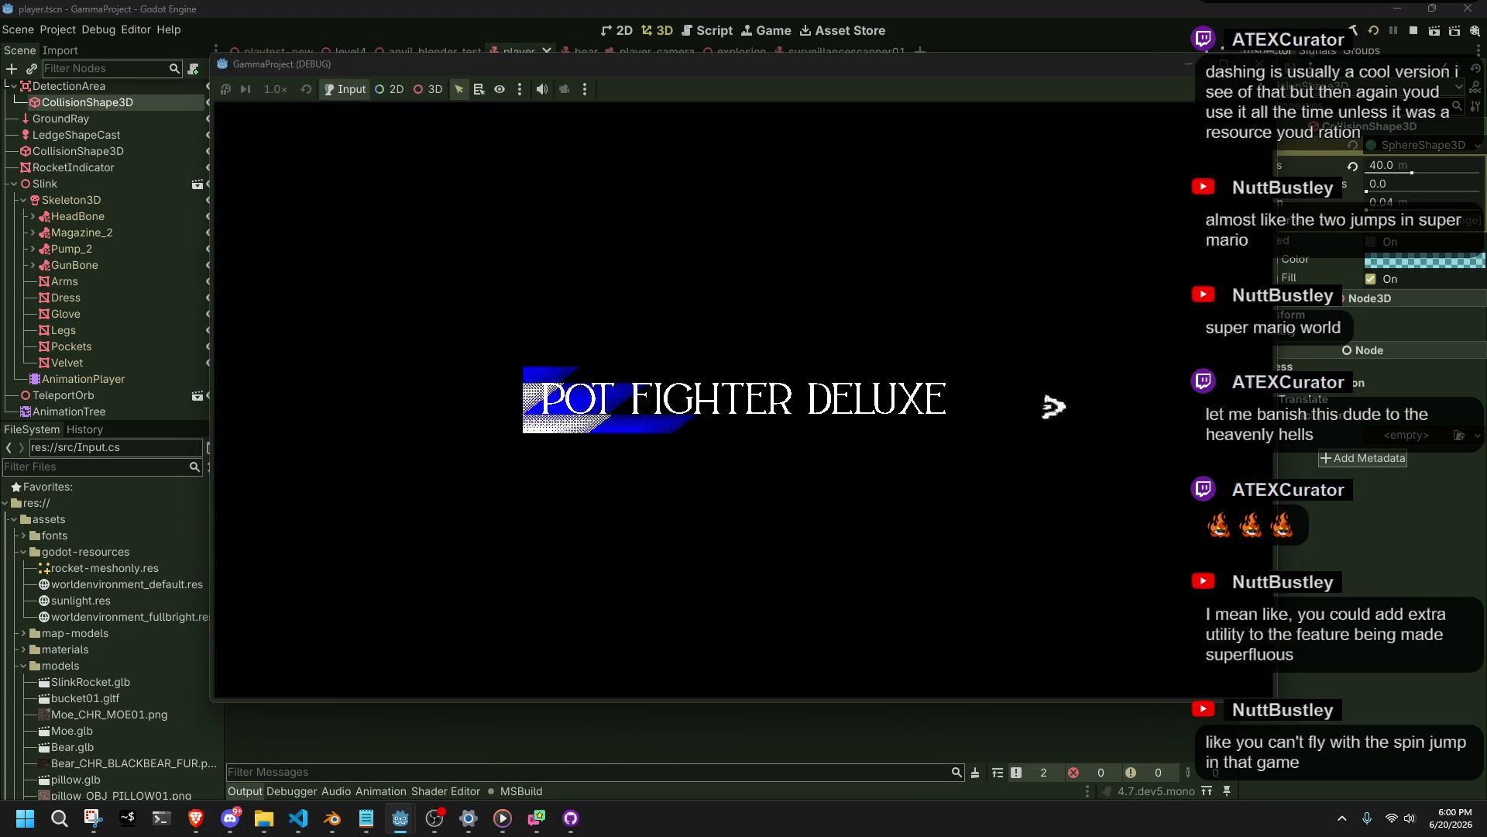
pyautogui.press('w')
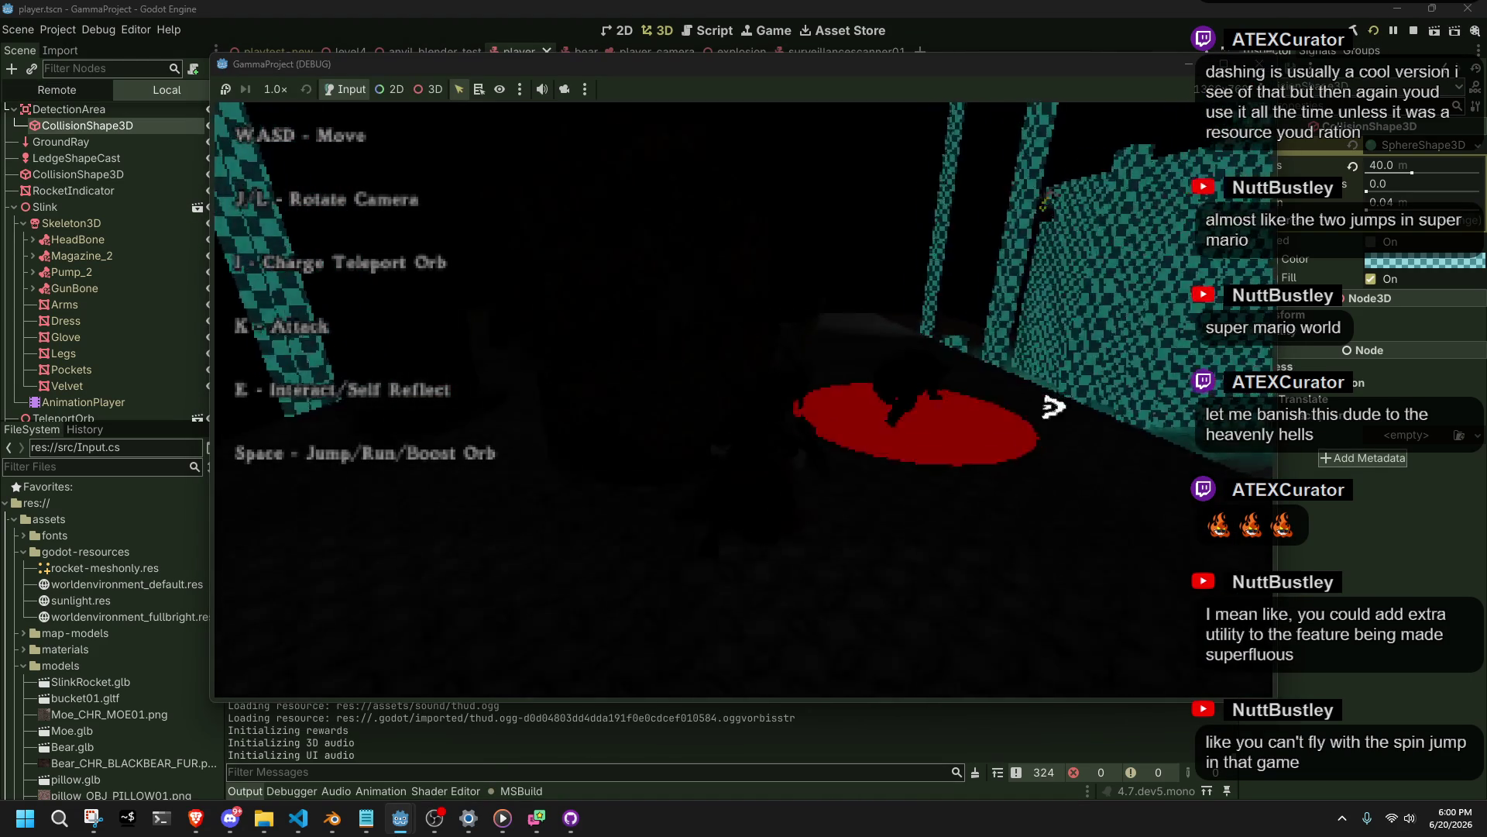
pyautogui.press('s')
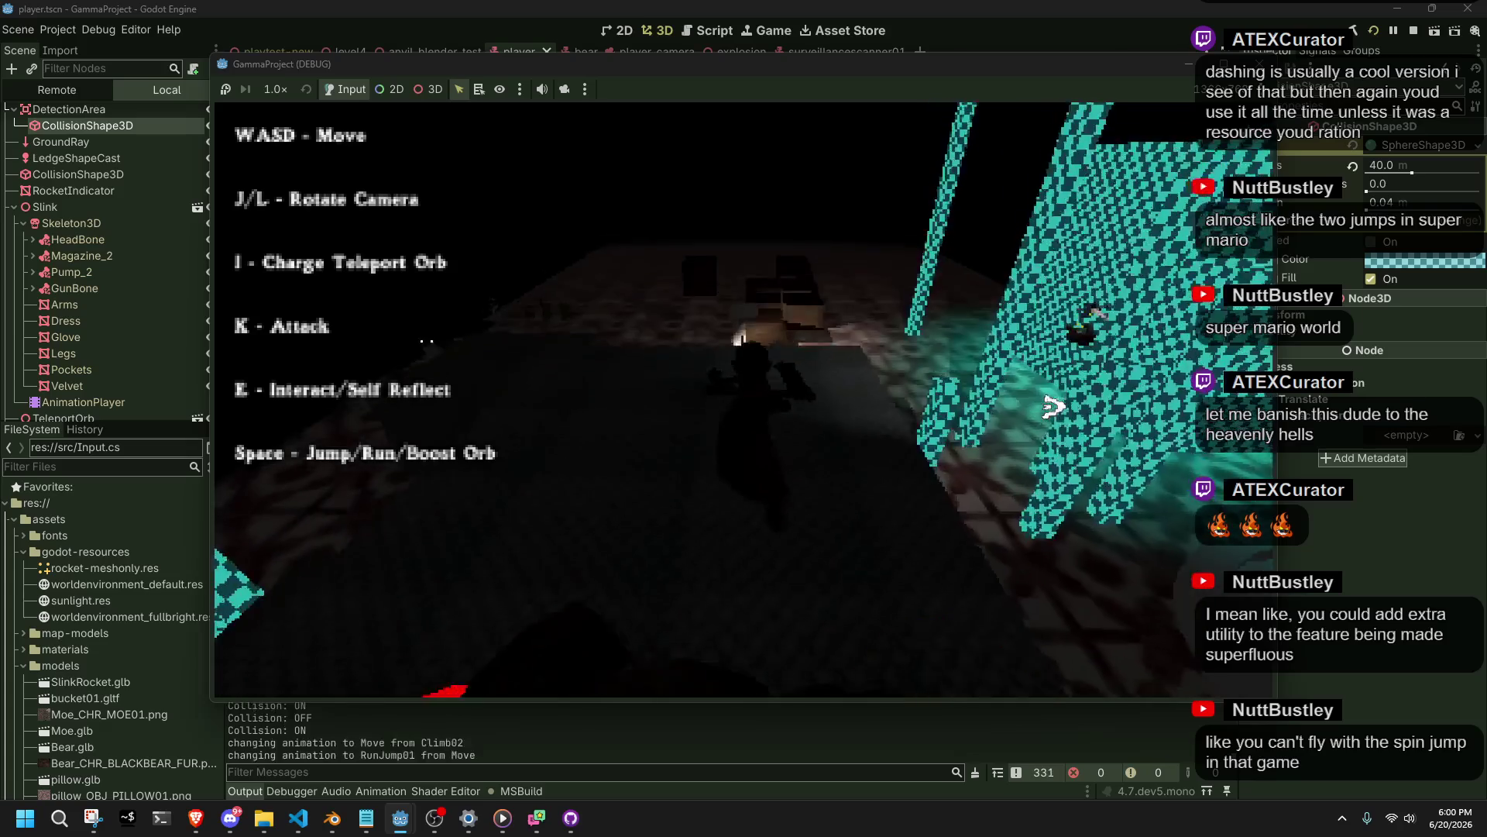
pyautogui.press('space')
pyautogui.press('w')
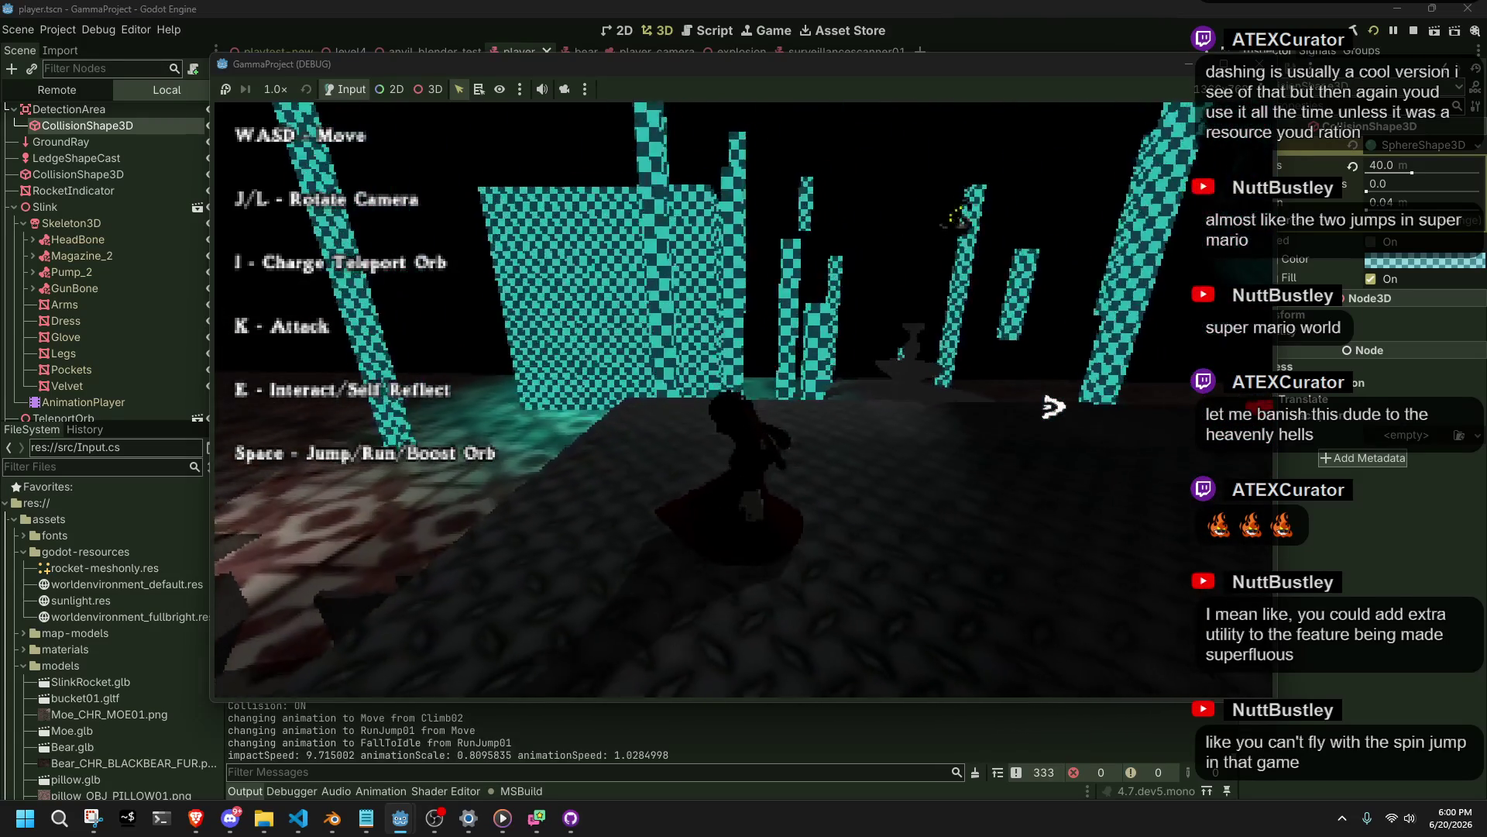
pyautogui.press('space')
pyautogui.press('w')
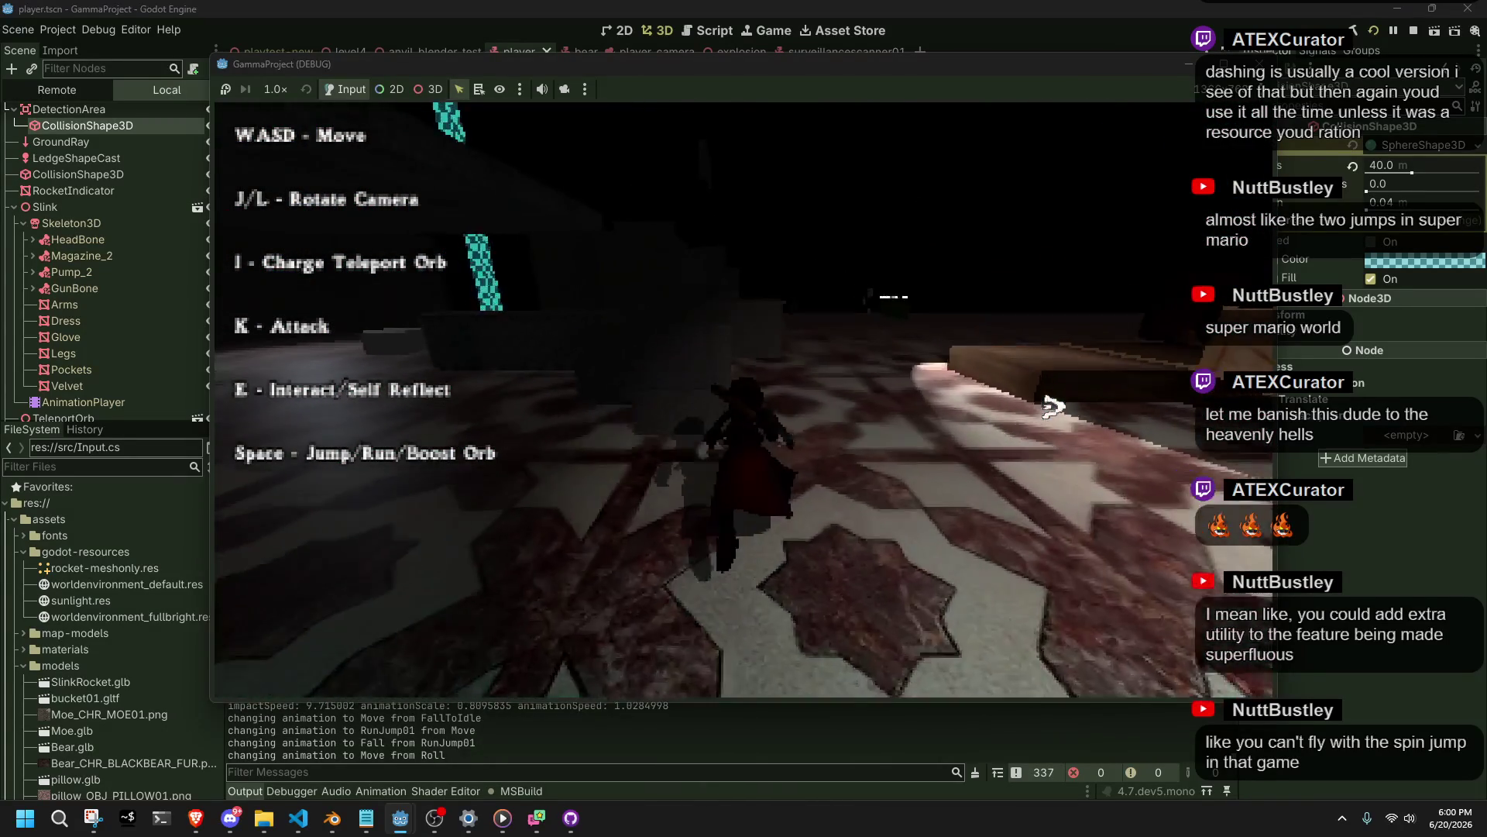
pyautogui.press('w')
pyautogui.press('space')
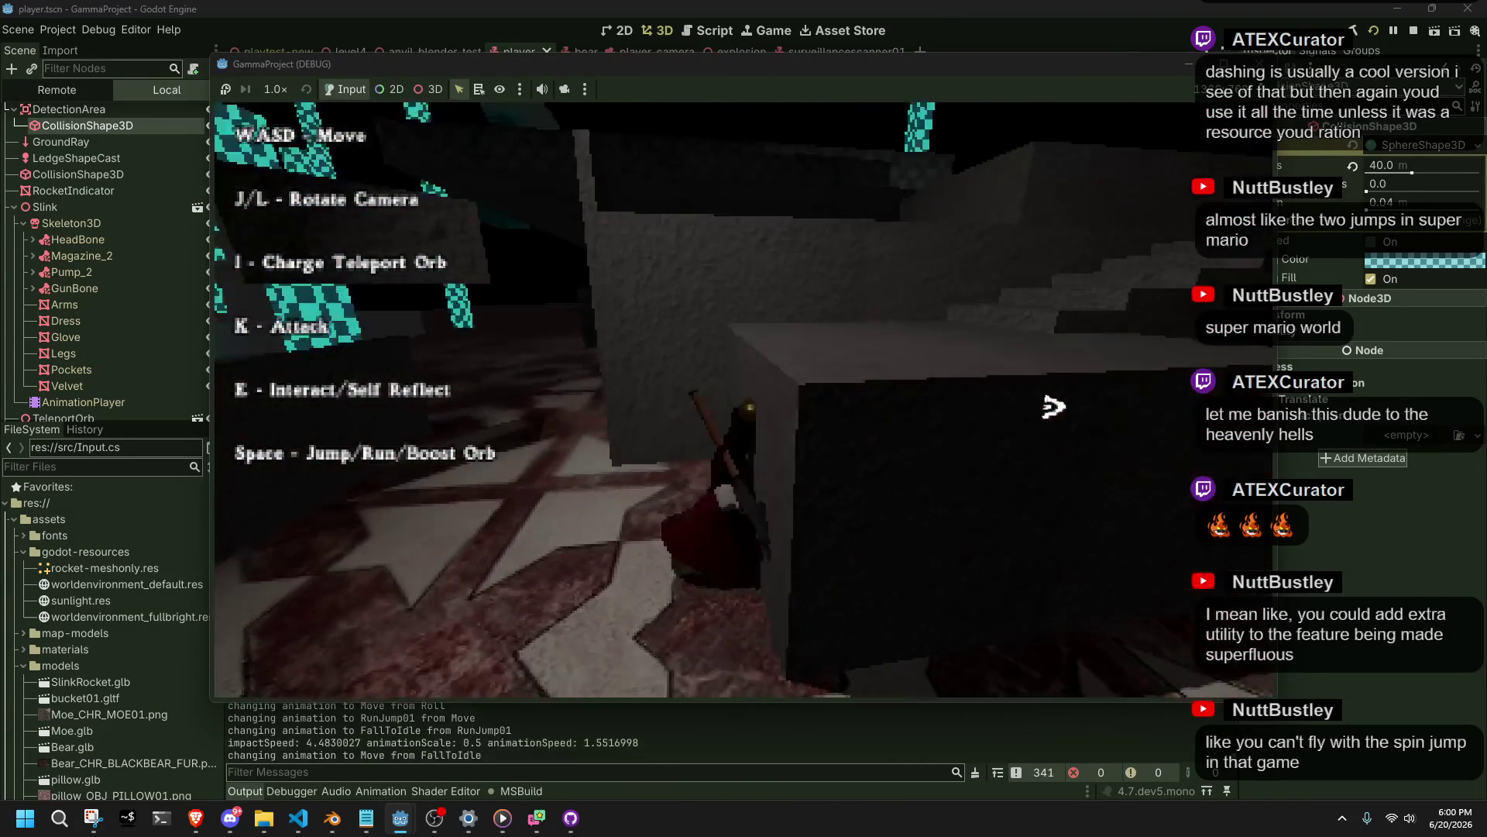
pyautogui.press('w')
pyautogui.press('space')
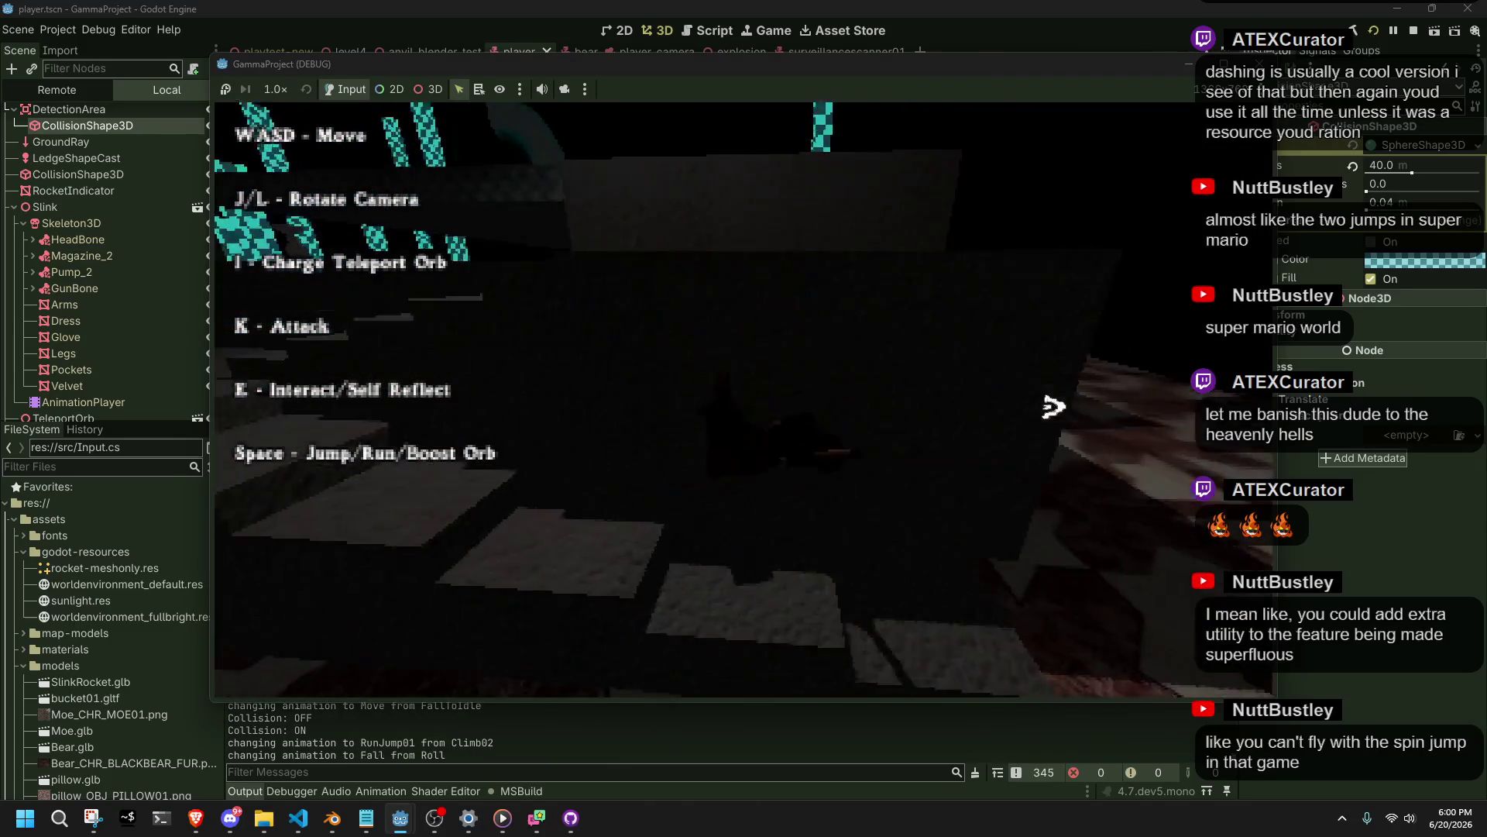
pyautogui.press('w')
pyautogui.press('space')
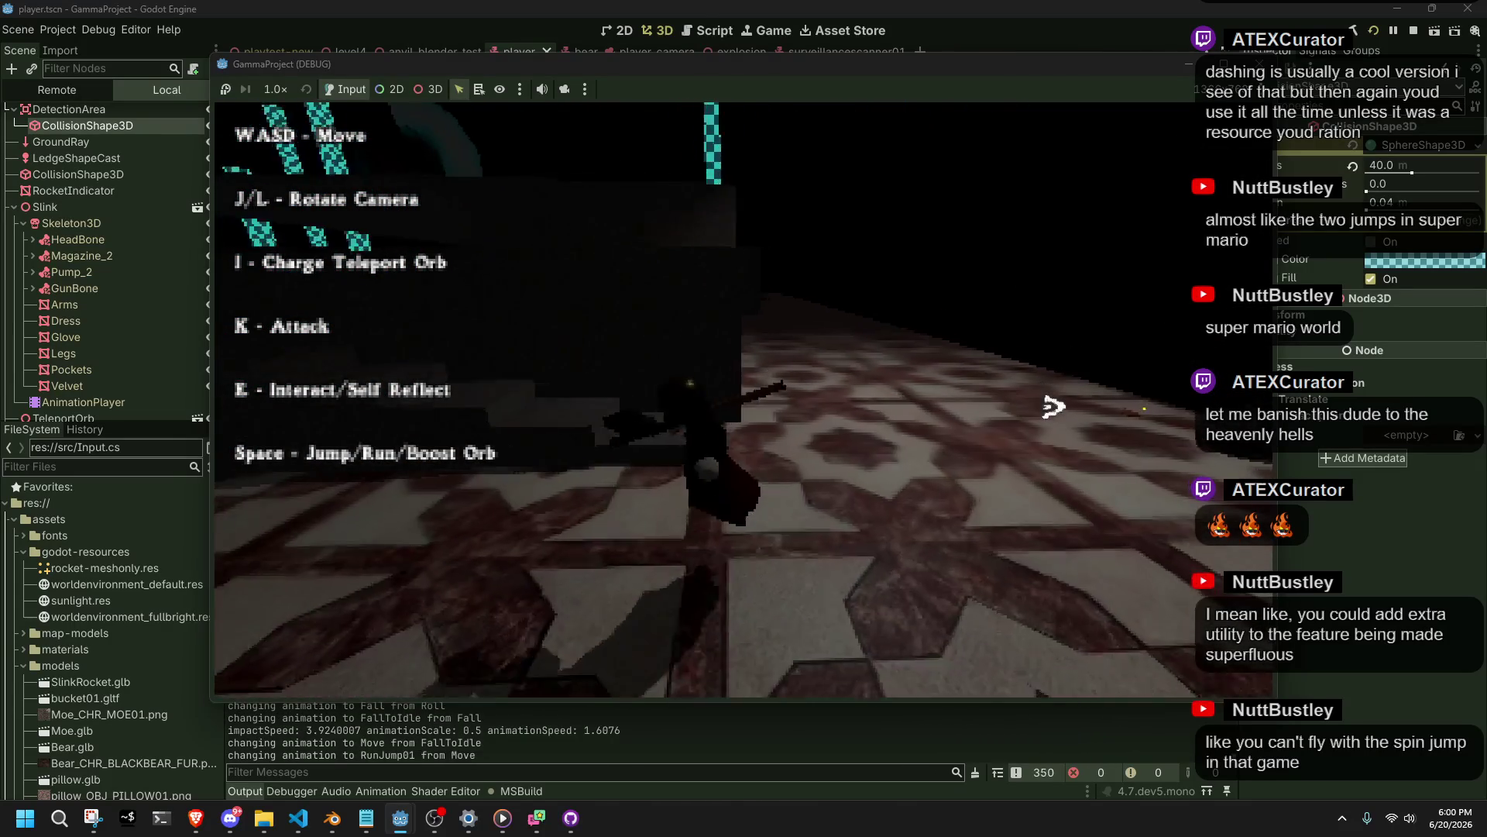
pyautogui.press('w')
pyautogui.press('w')
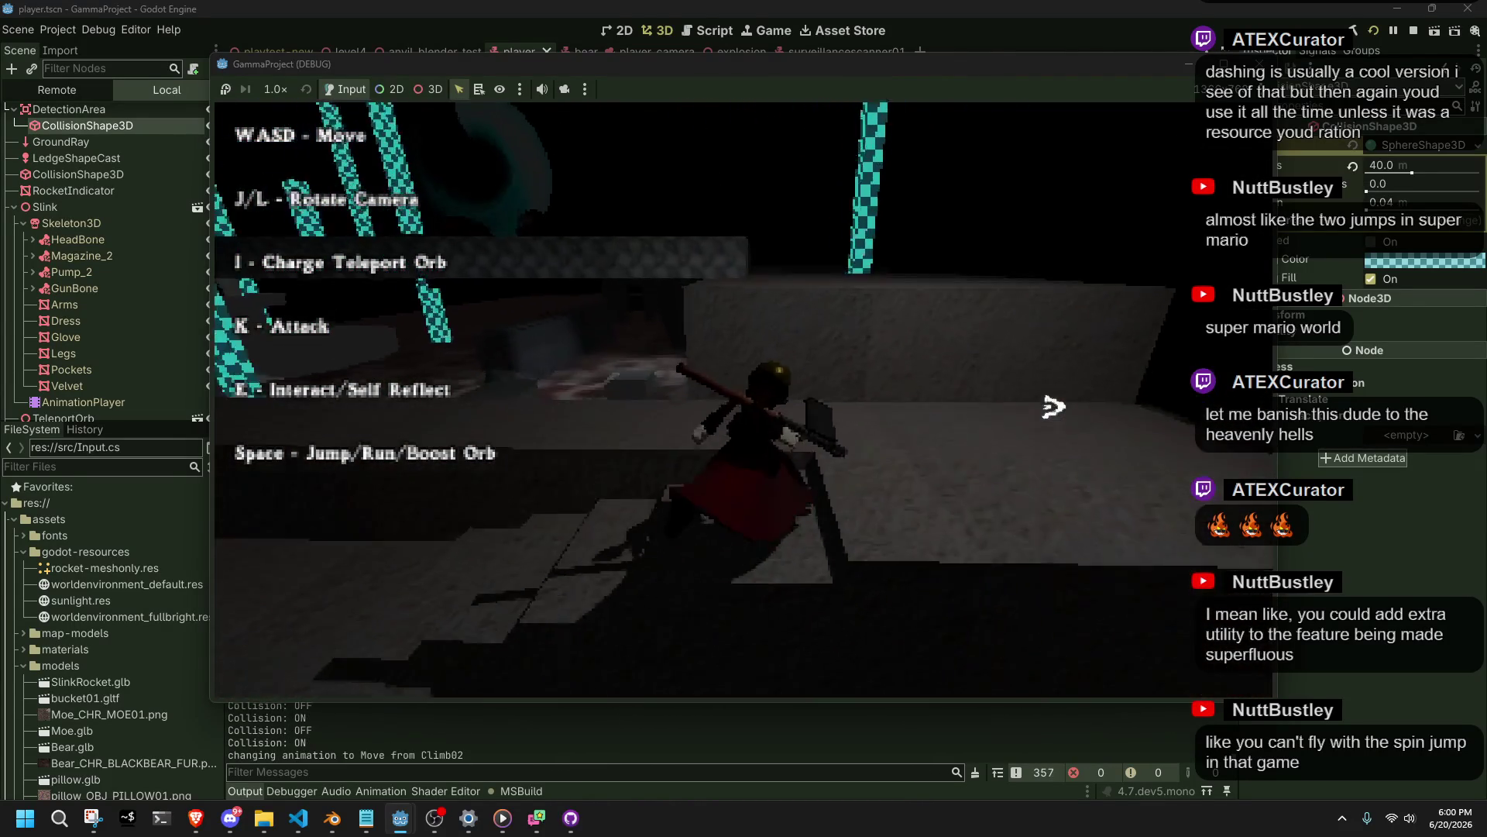
# Run and jump across the wooden platform, crate and stone ledge toward the teal walls.
pyautogui.press('w')
pyautogui.press('space')
pyautogui.press('w')
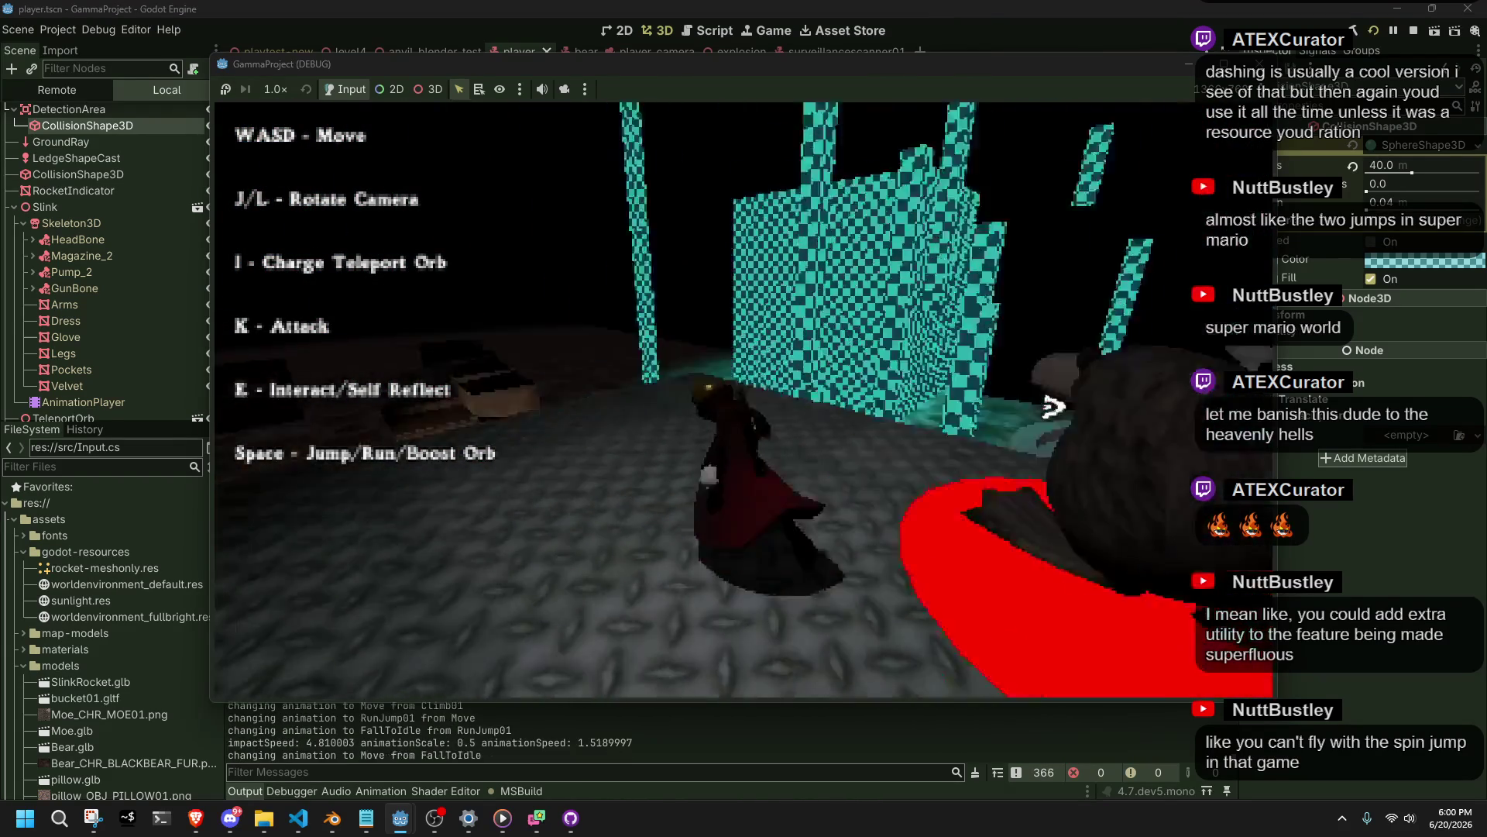
pyautogui.press('w')
pyautogui.press('space')
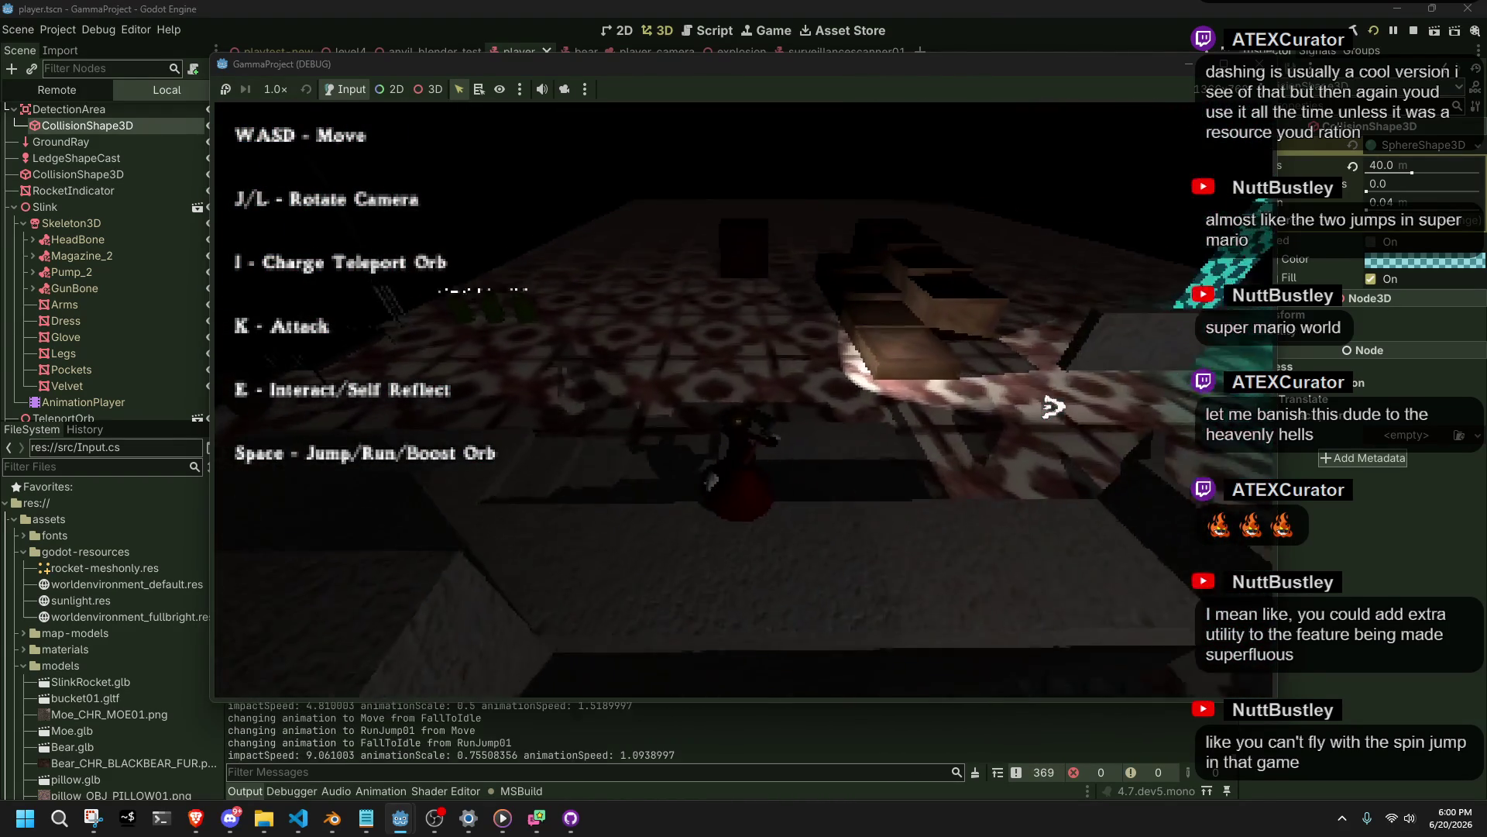
pyautogui.press('w')
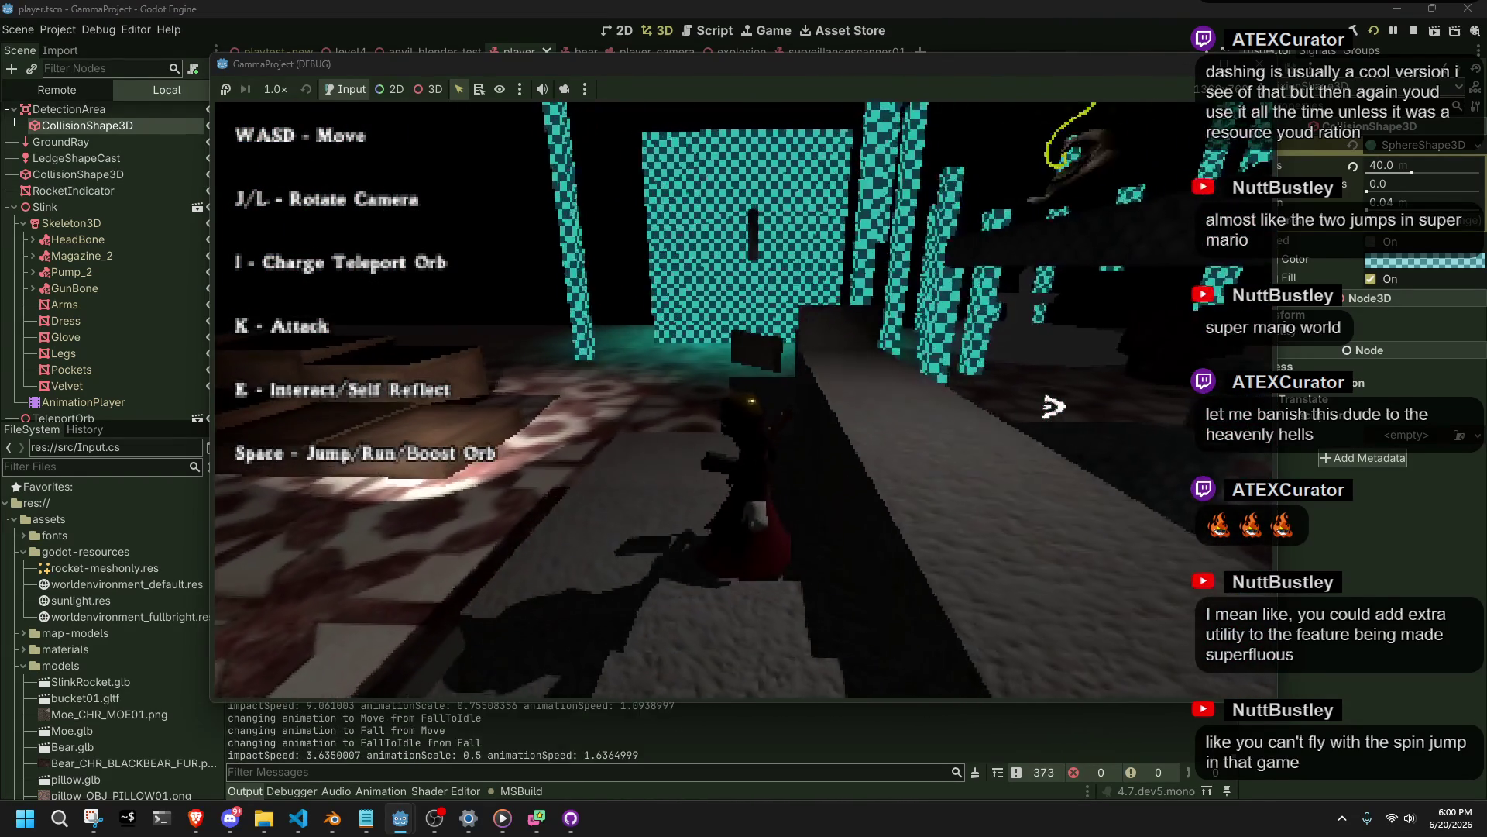
pyautogui.press('w')
pyautogui.press('space')
pyautogui.press('w')
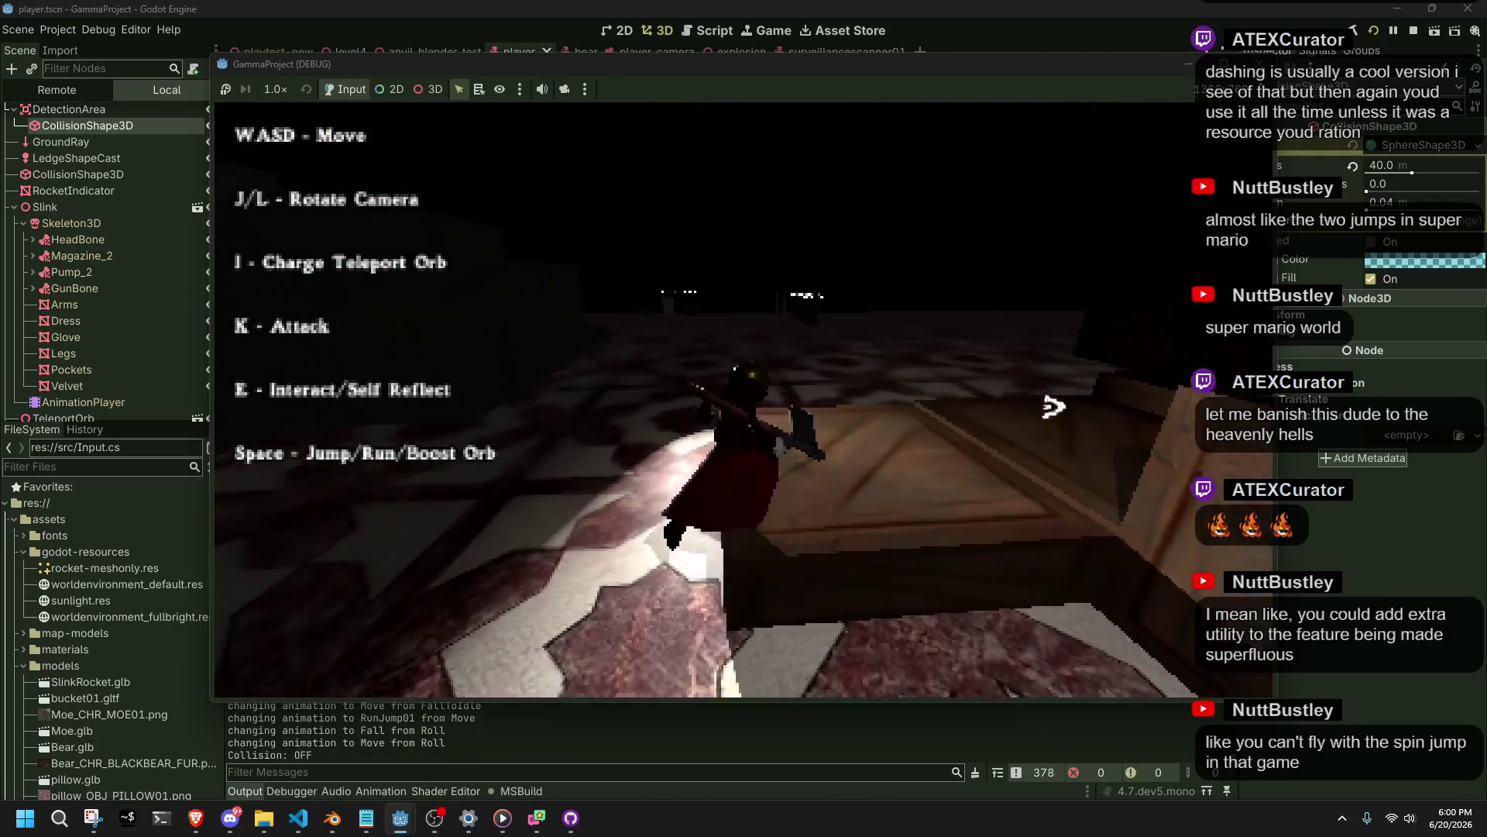
pyautogui.press('w')
pyautogui.press('space')
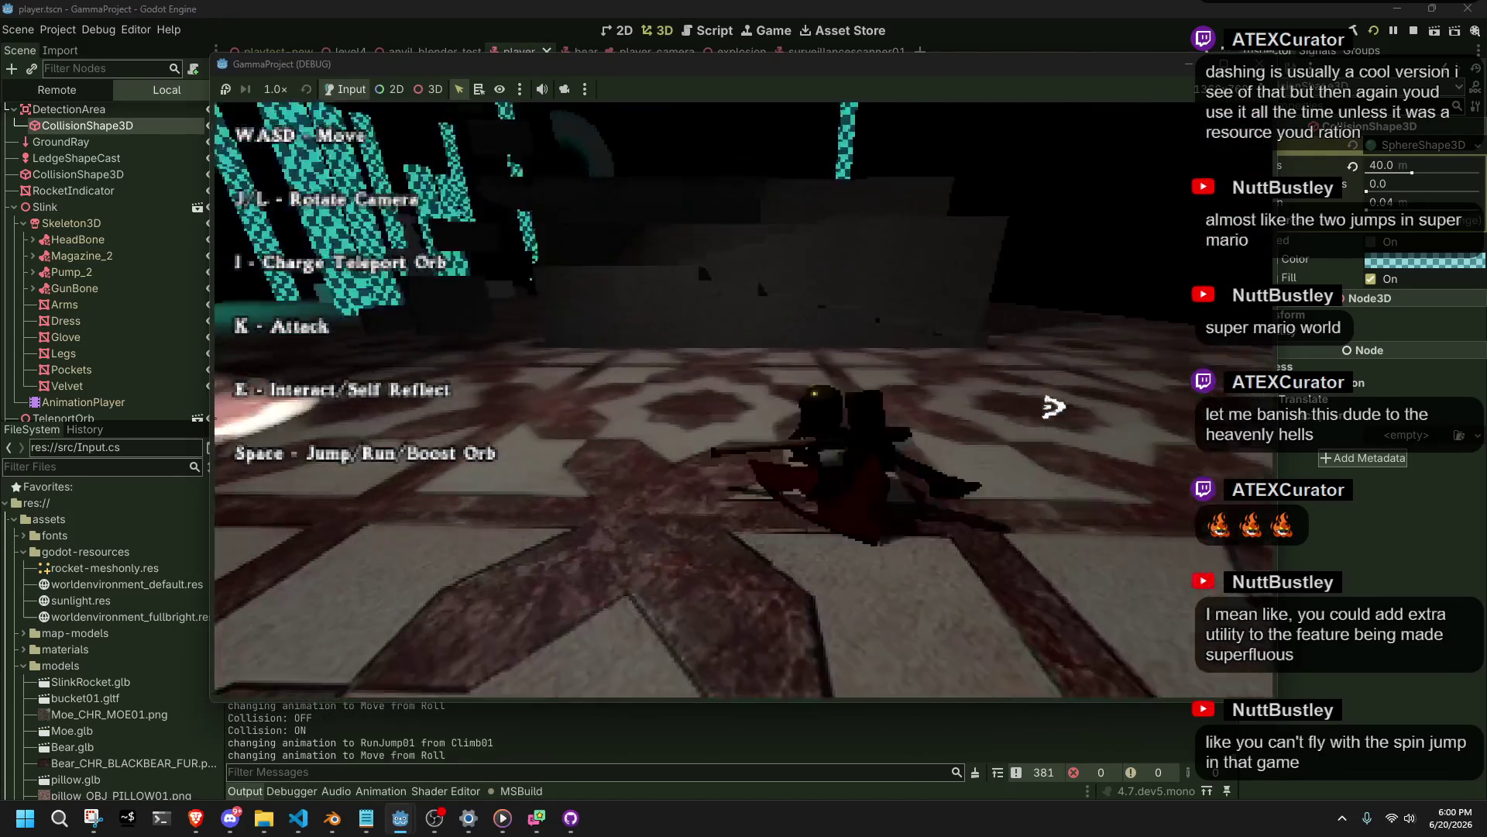
pyautogui.press('w')
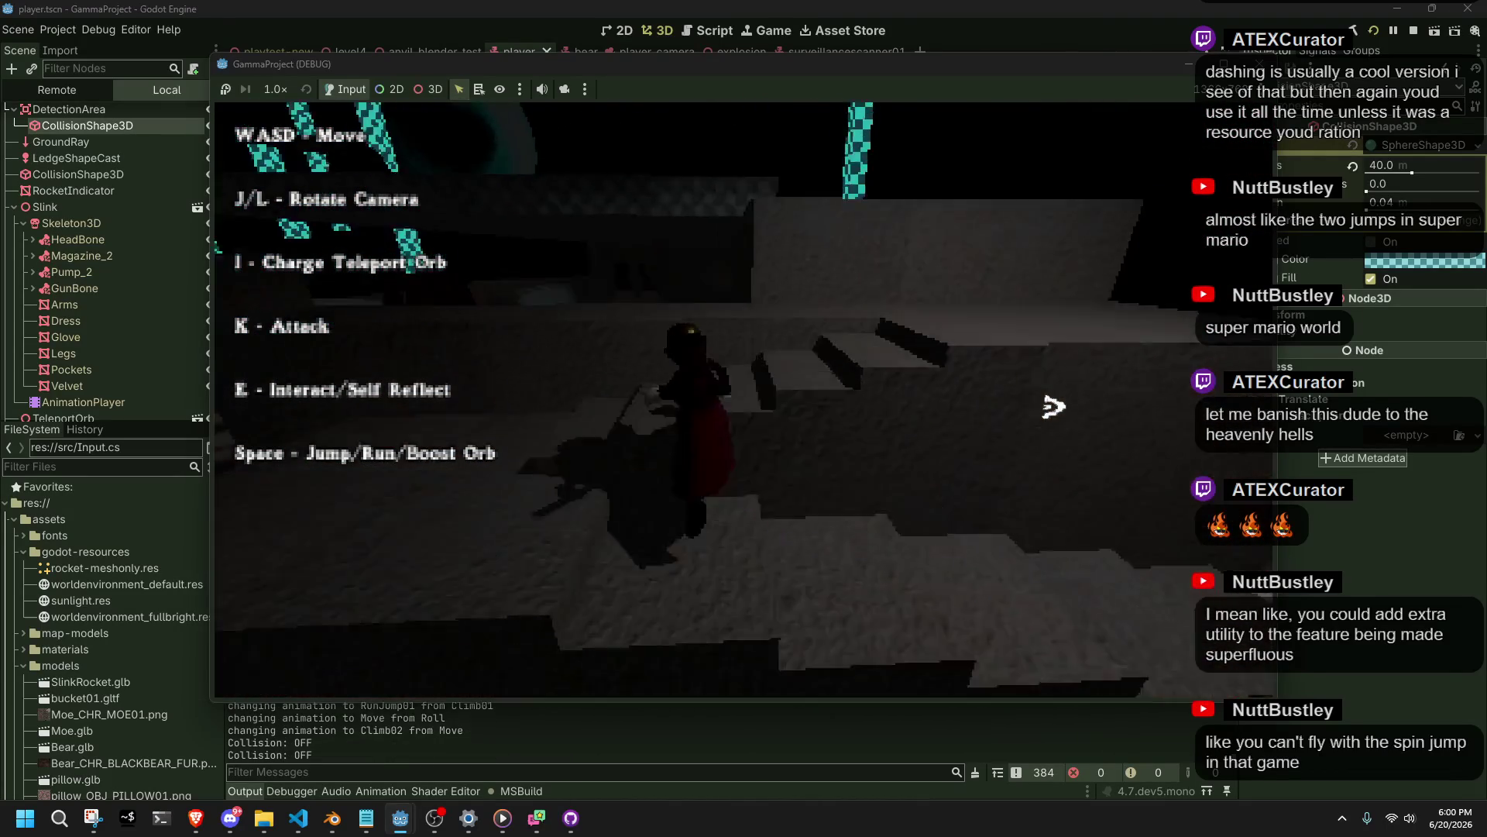
pyautogui.press('w')
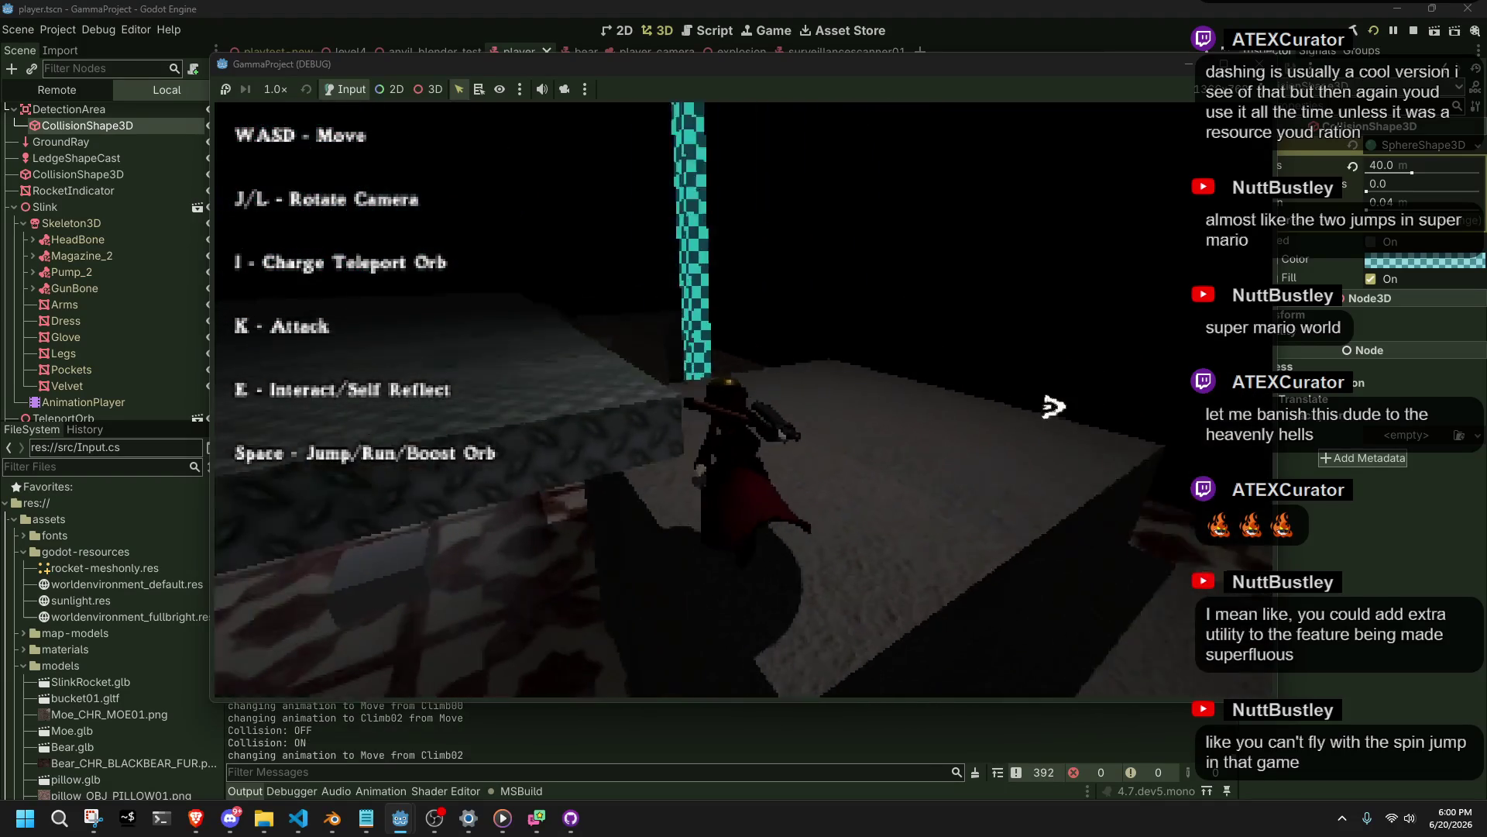
pyautogui.press('w')
pyautogui.press('space')
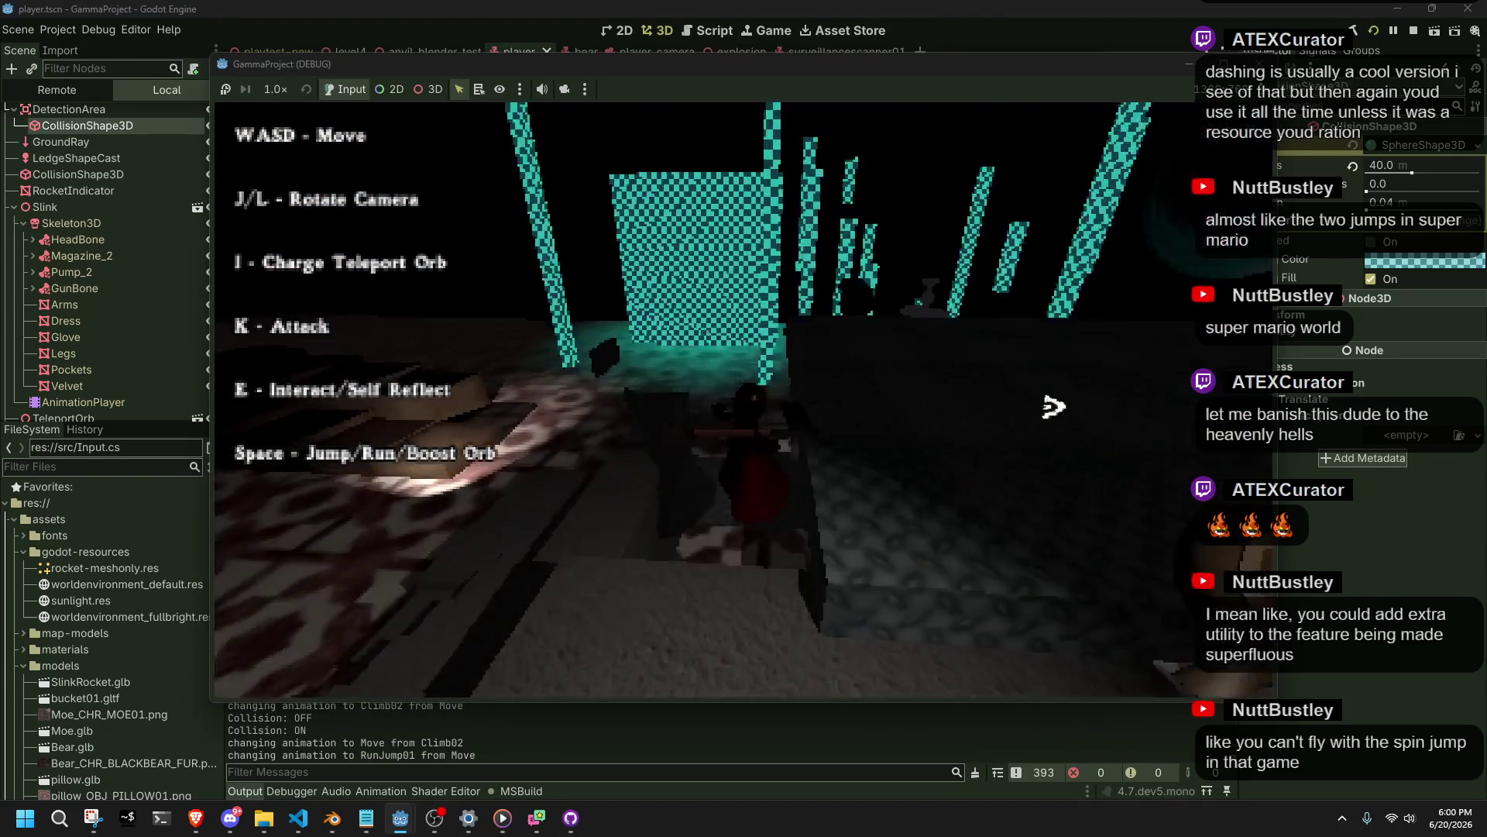
# Test wall grabs and landings up to the grey block, then stop the game with F8.
pyautogui.press('w')
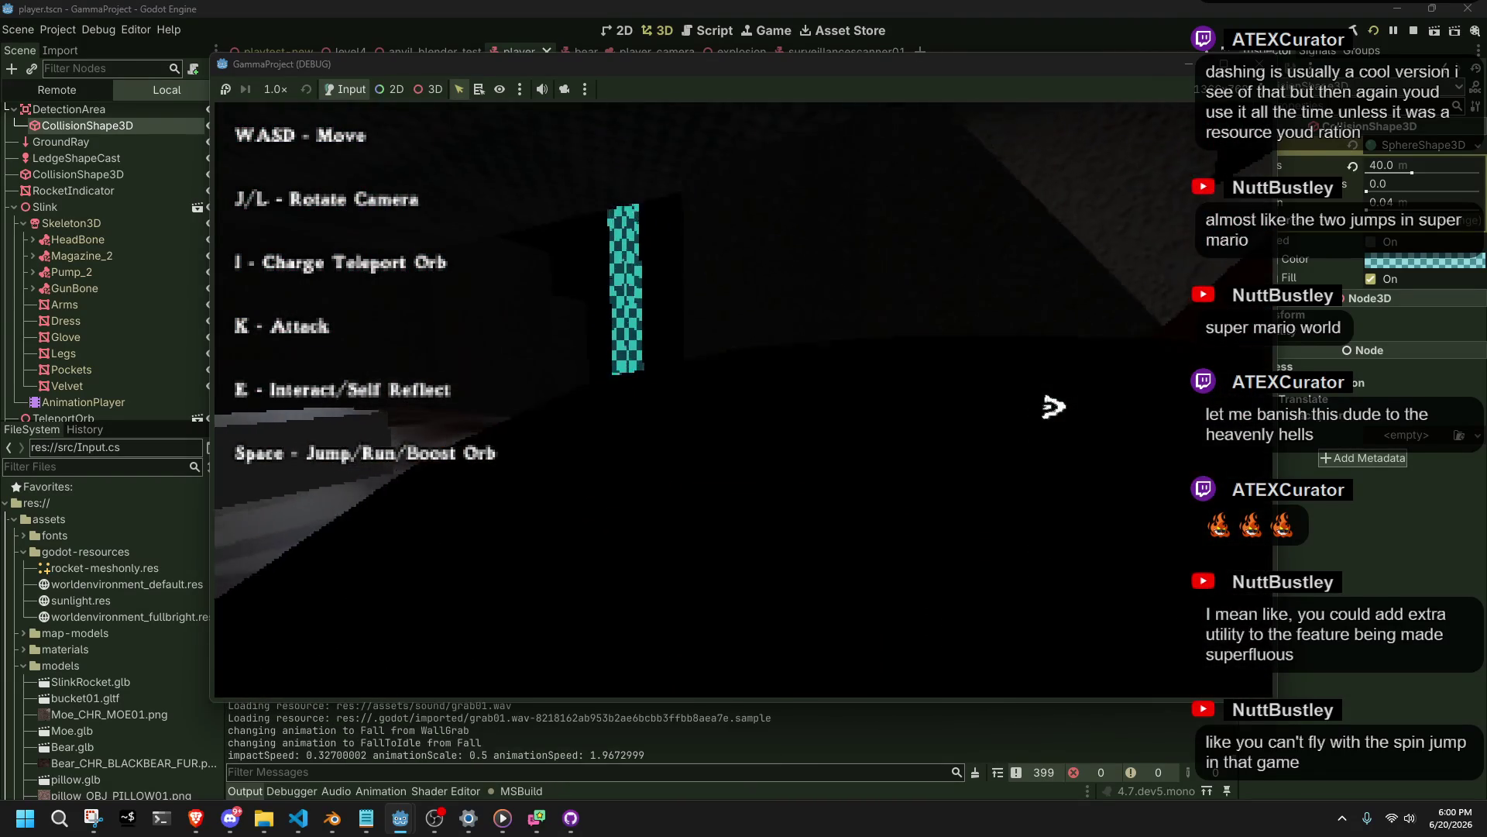
pyautogui.press('w')
pyautogui.press('w')
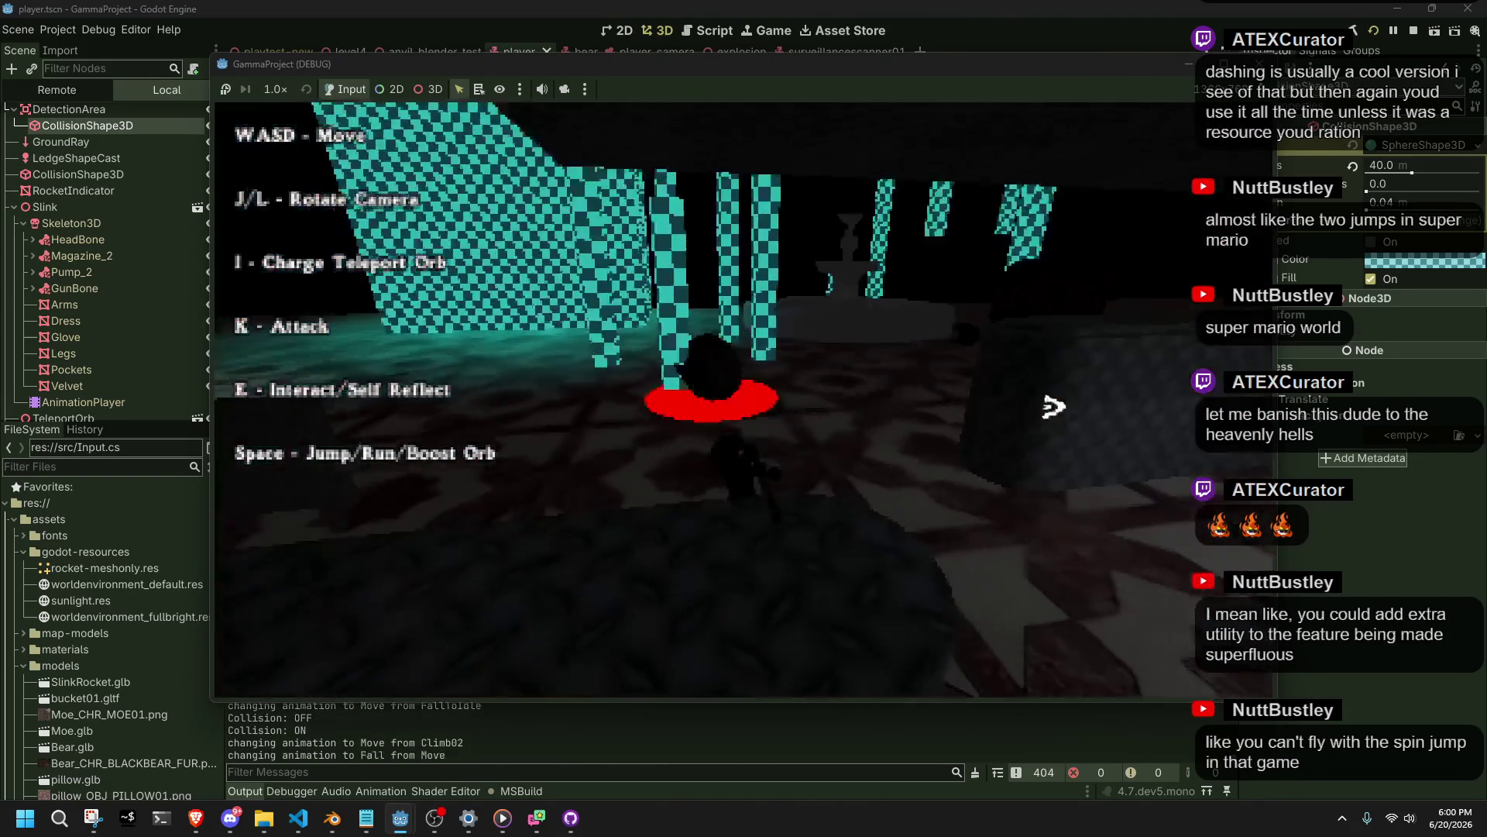
pyautogui.press('w')
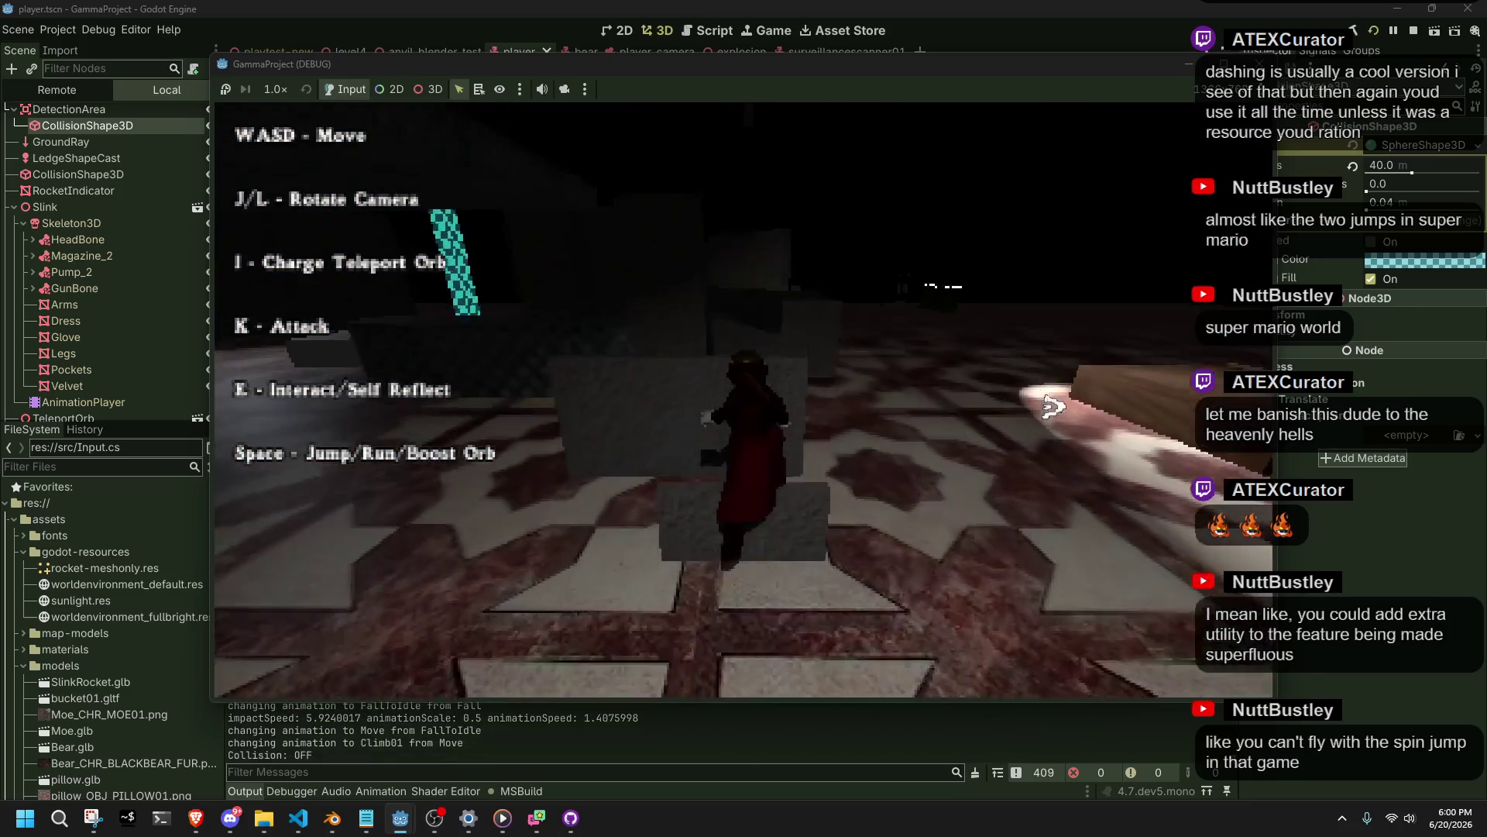
pyautogui.press('w')
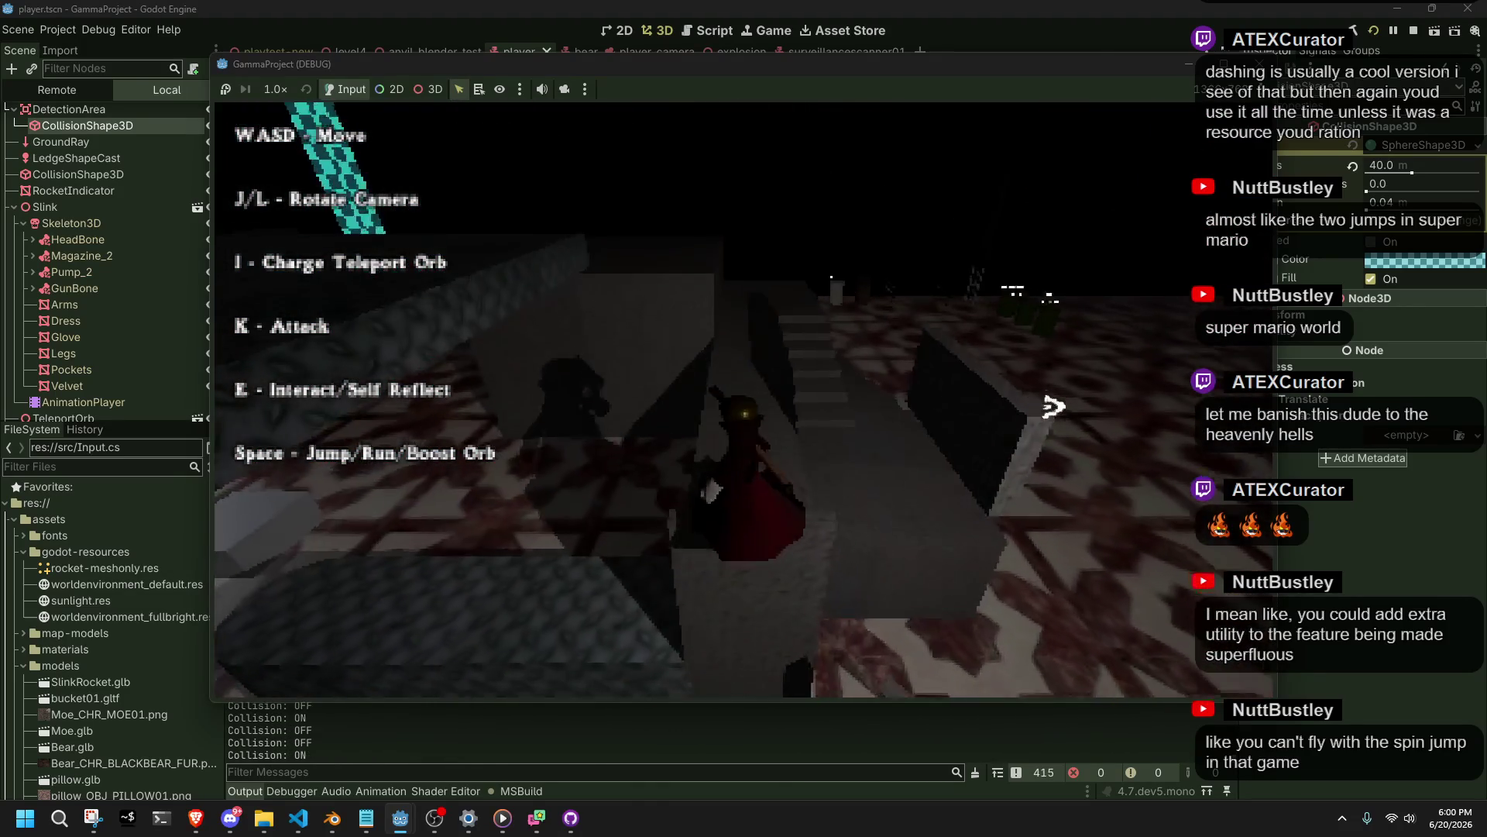
pyautogui.press('w')
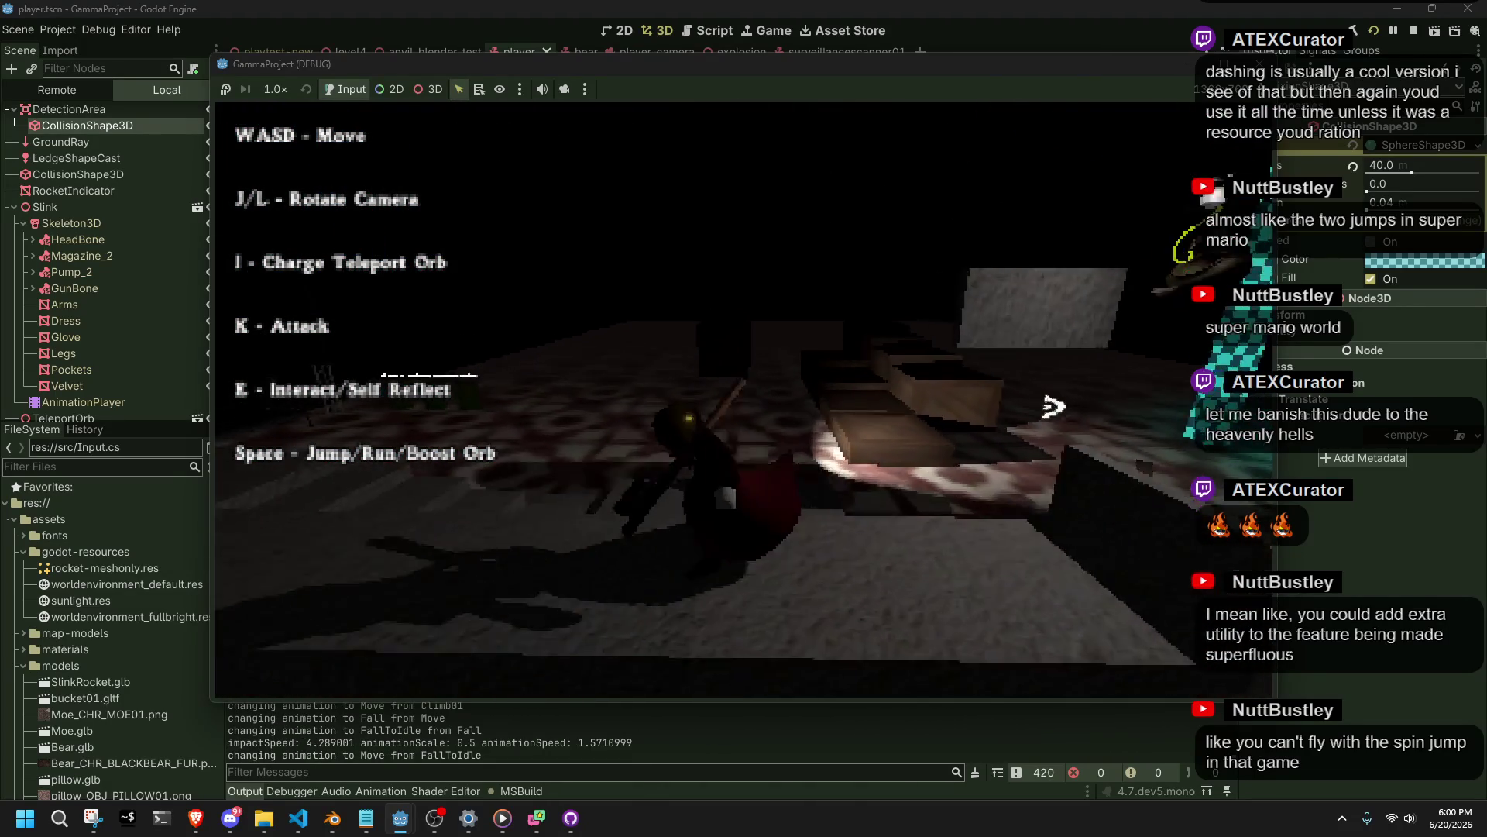
pyautogui.press('w')
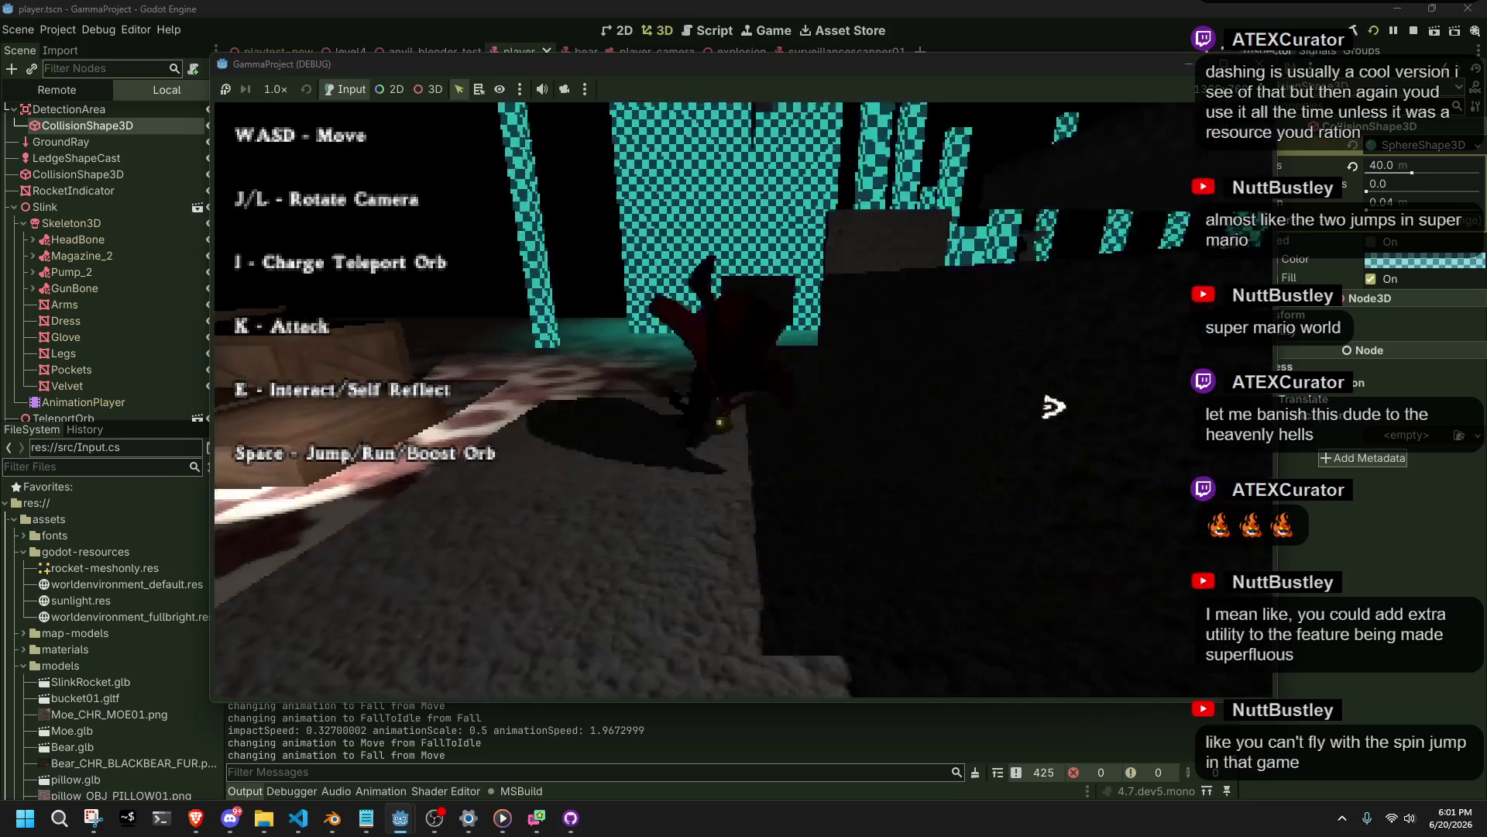
pyautogui.press('w')
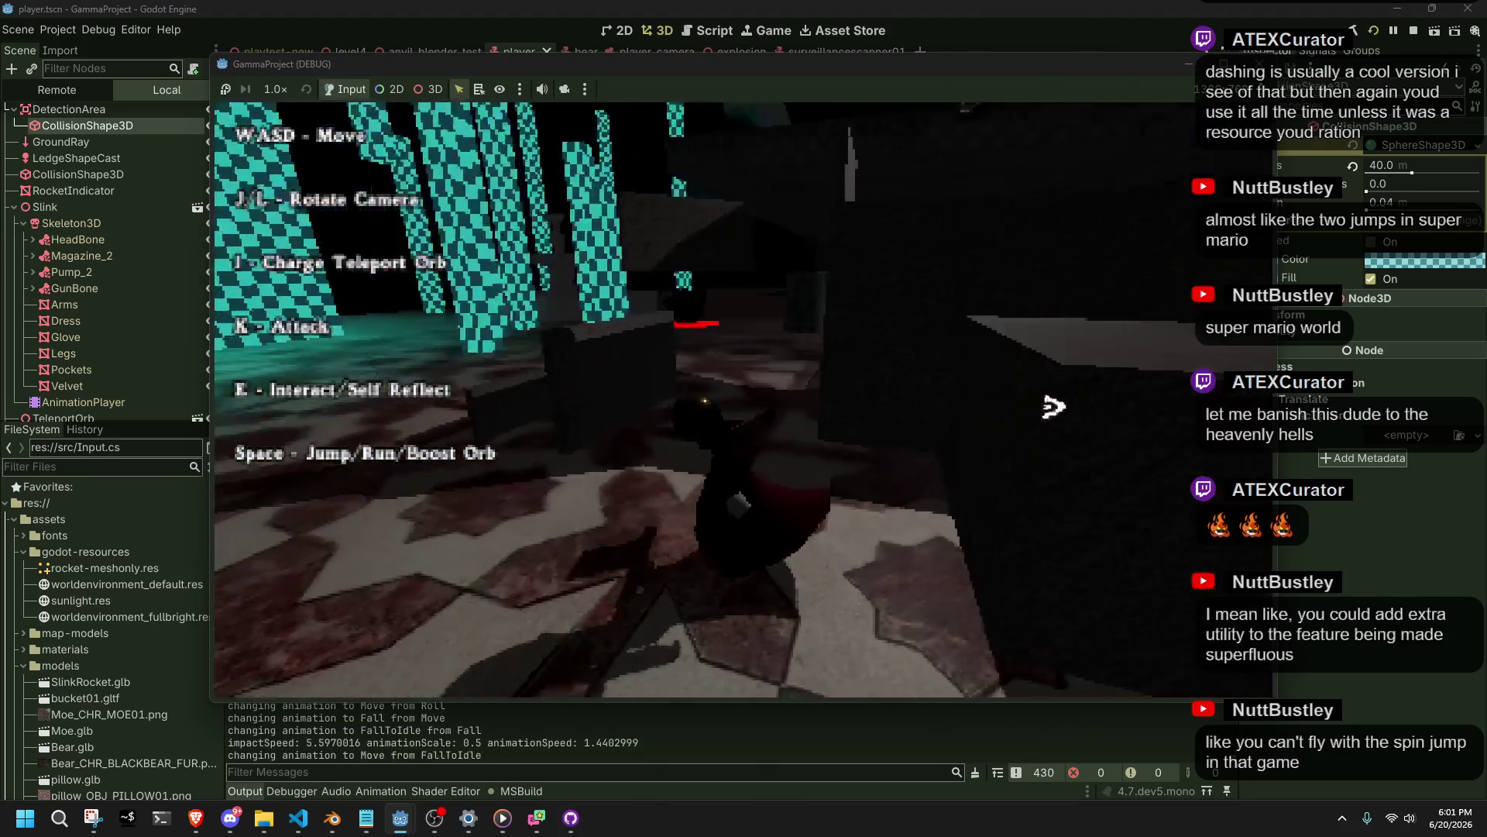
pyautogui.press('w')
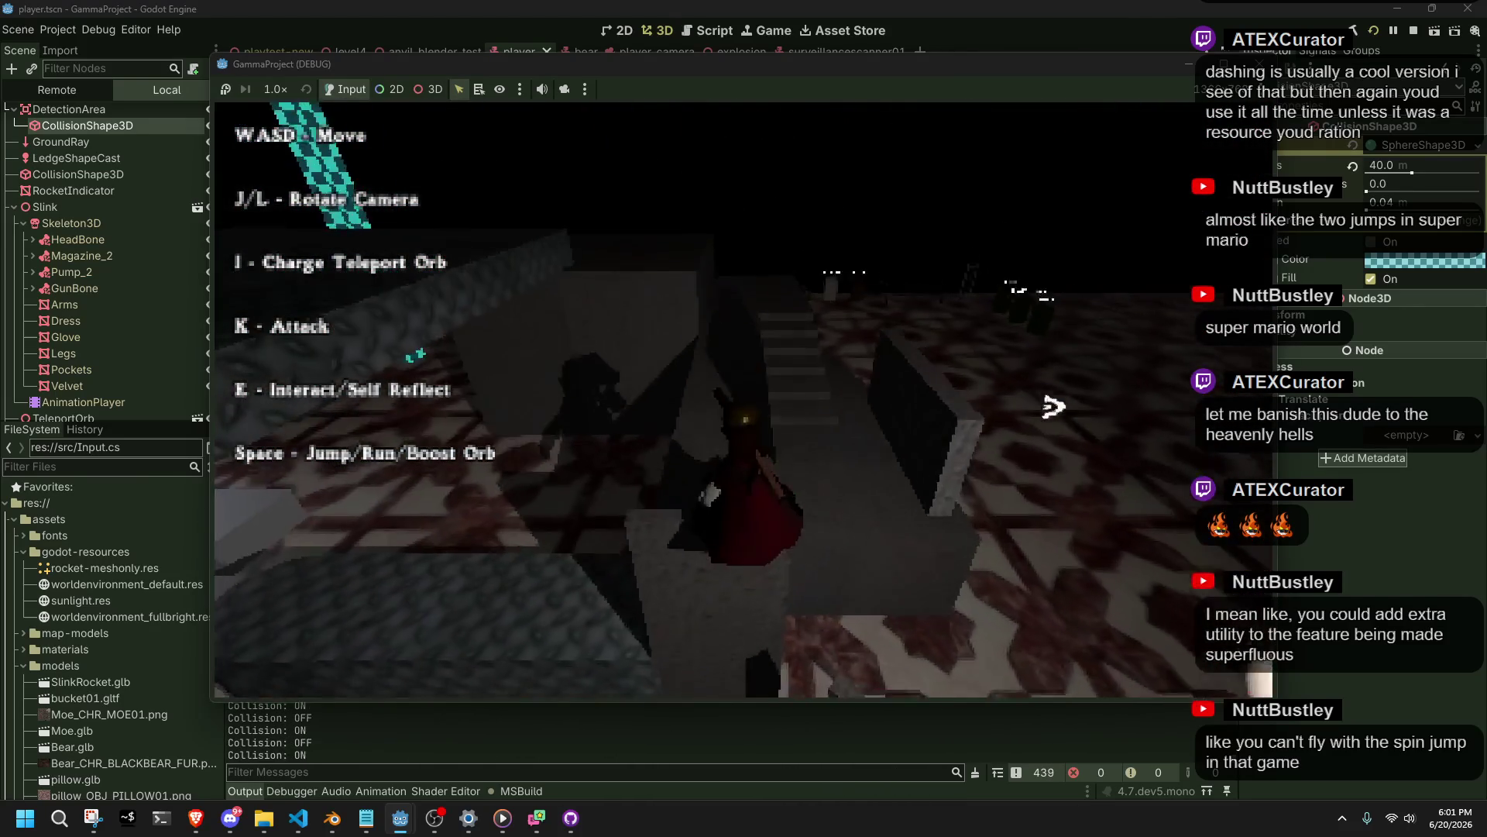
pyautogui.press('space')
pyautogui.press('space')
pyautogui.press('w')
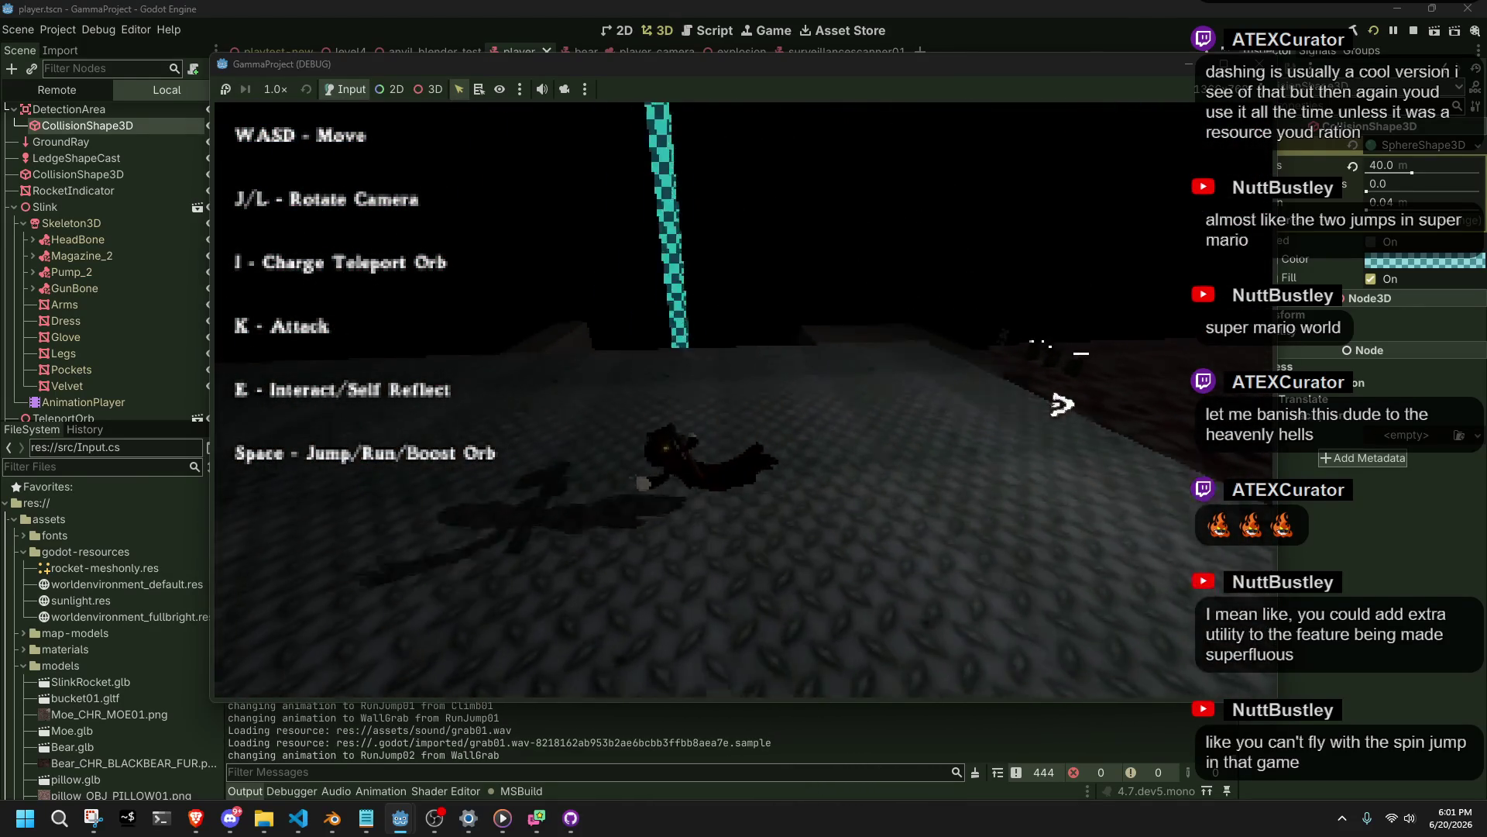
pyautogui.press('F8')
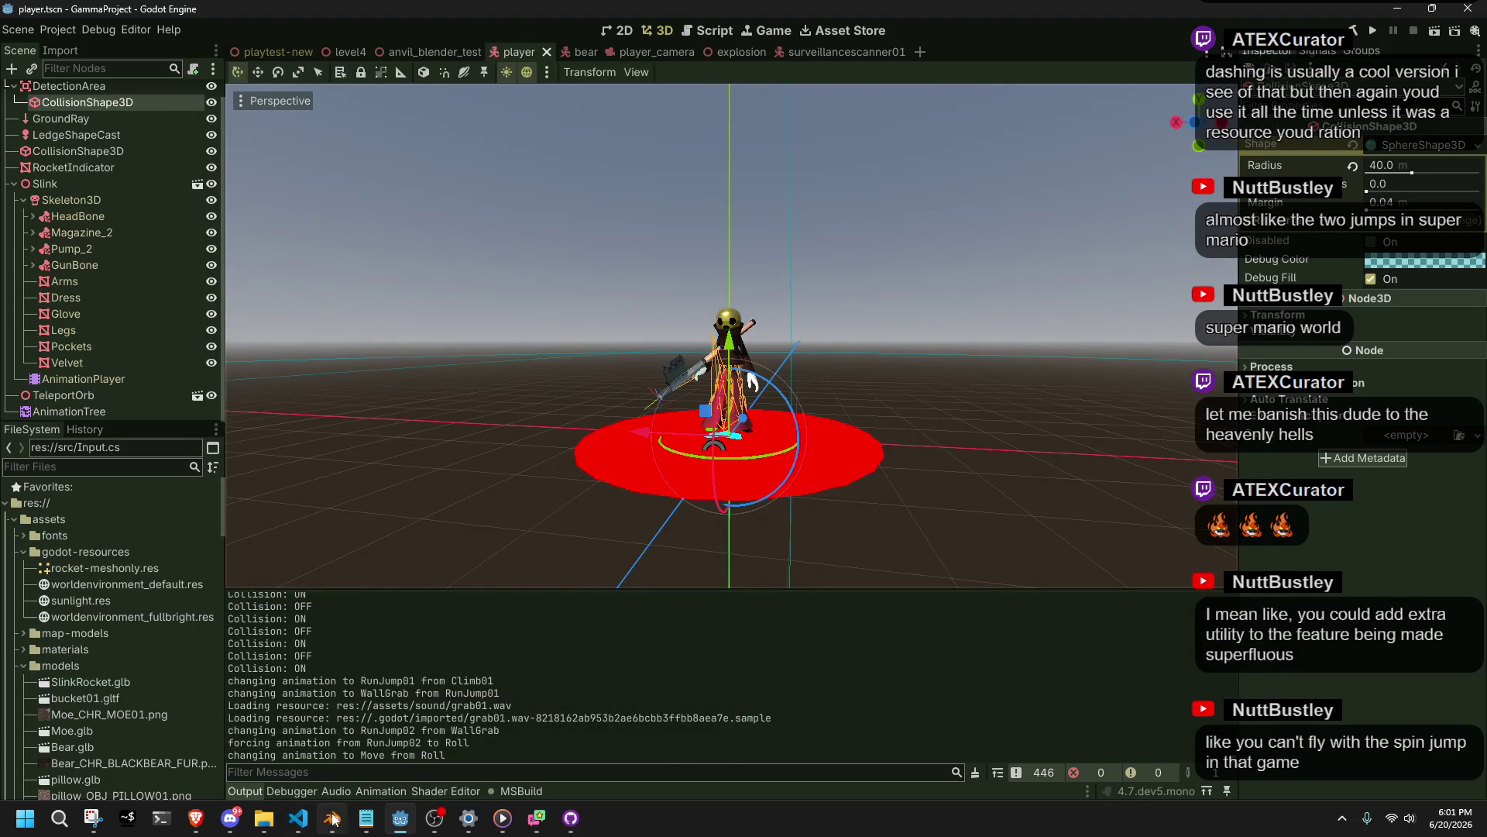
# In Player.cs, find the leap/RunJump01 block and add PlayerSetCollision(true); after it on line 532.
pyautogui.click(298, 818)
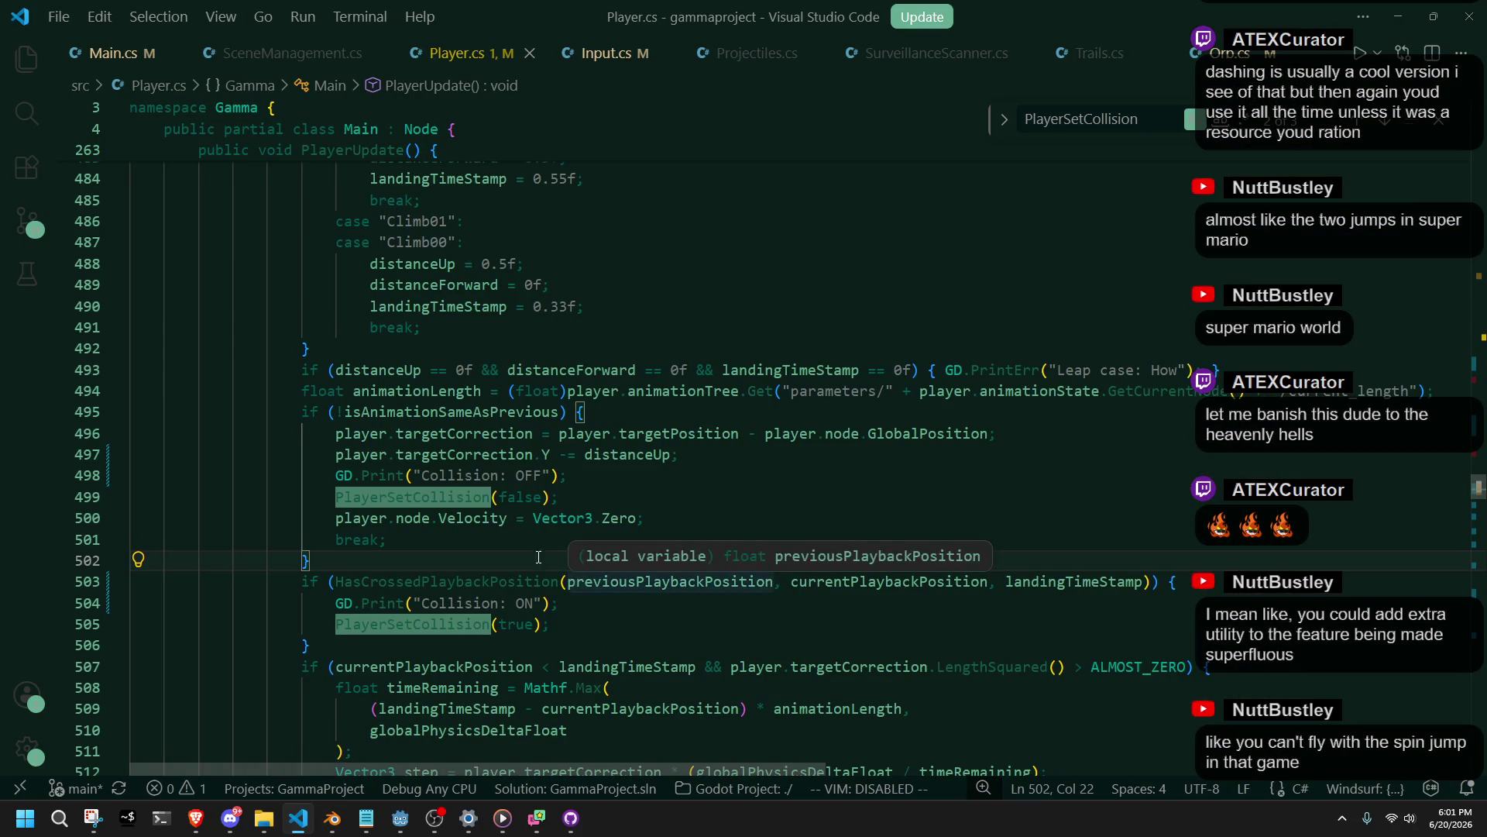
pyautogui.scroll(-3, 545, 561)
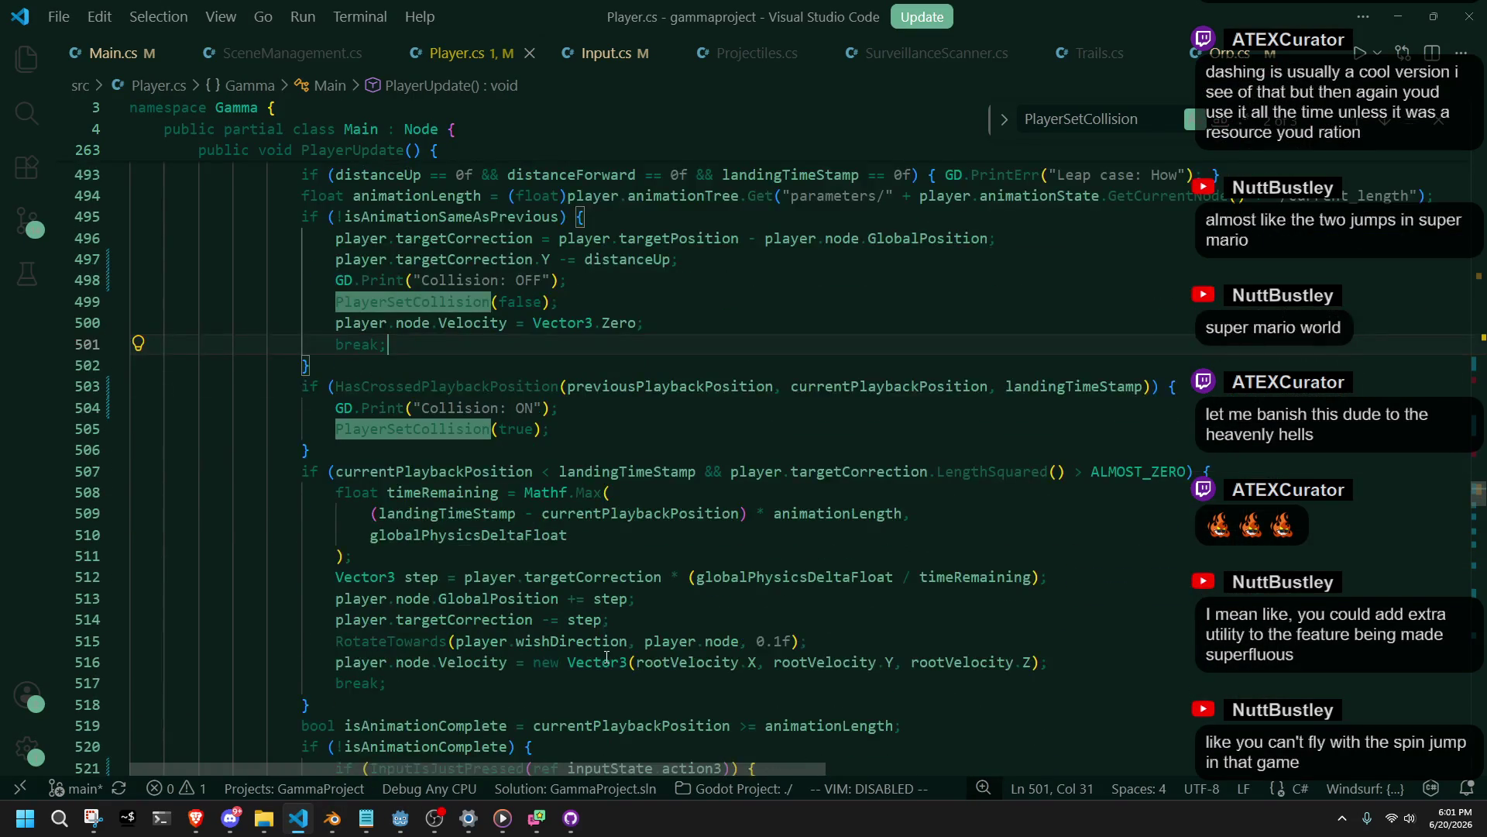
pyautogui.scroll(-3, 607, 657)
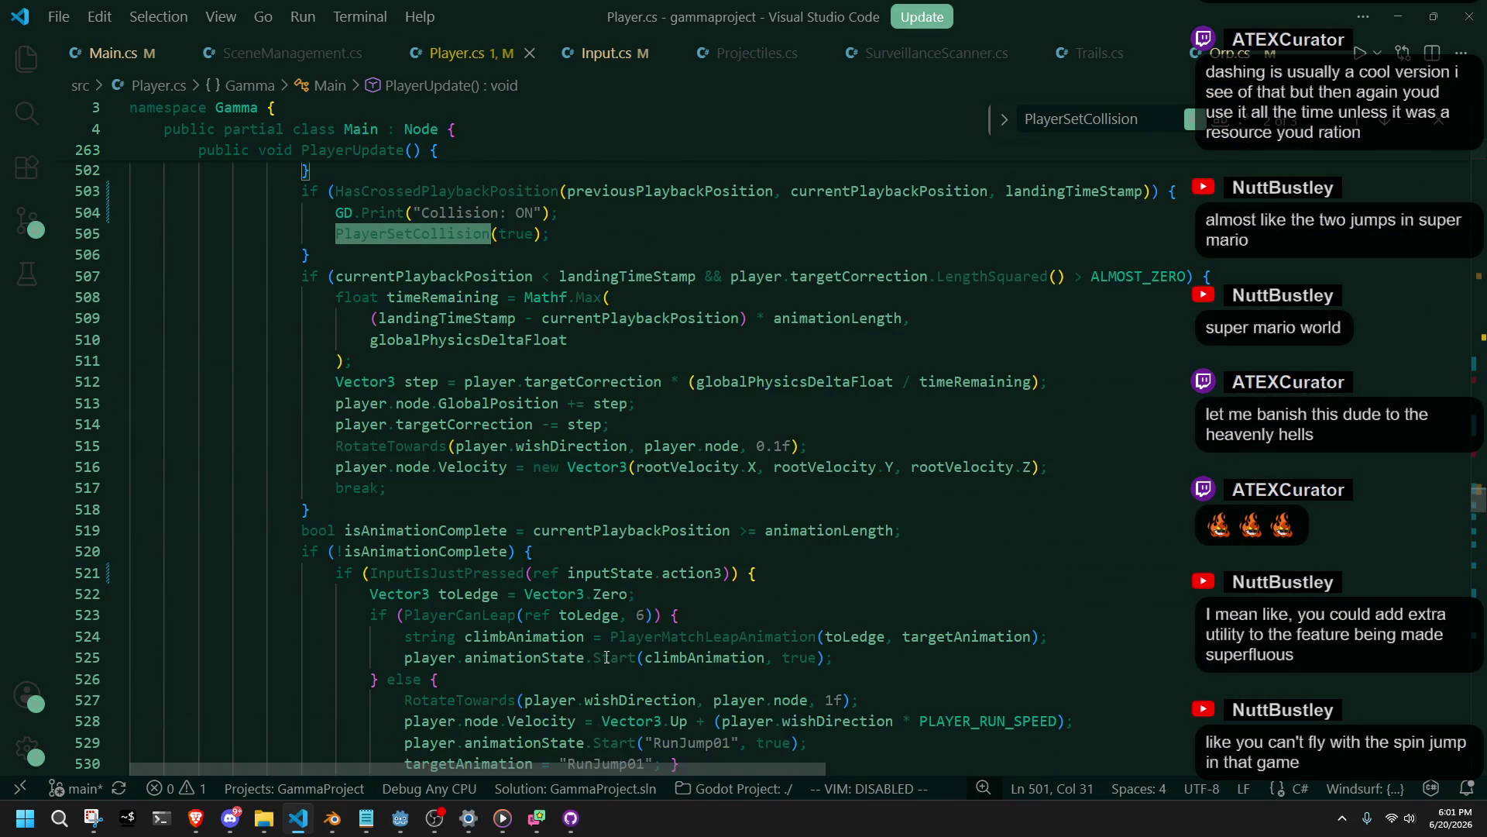
pyautogui.scroll(-3, 607, 657)
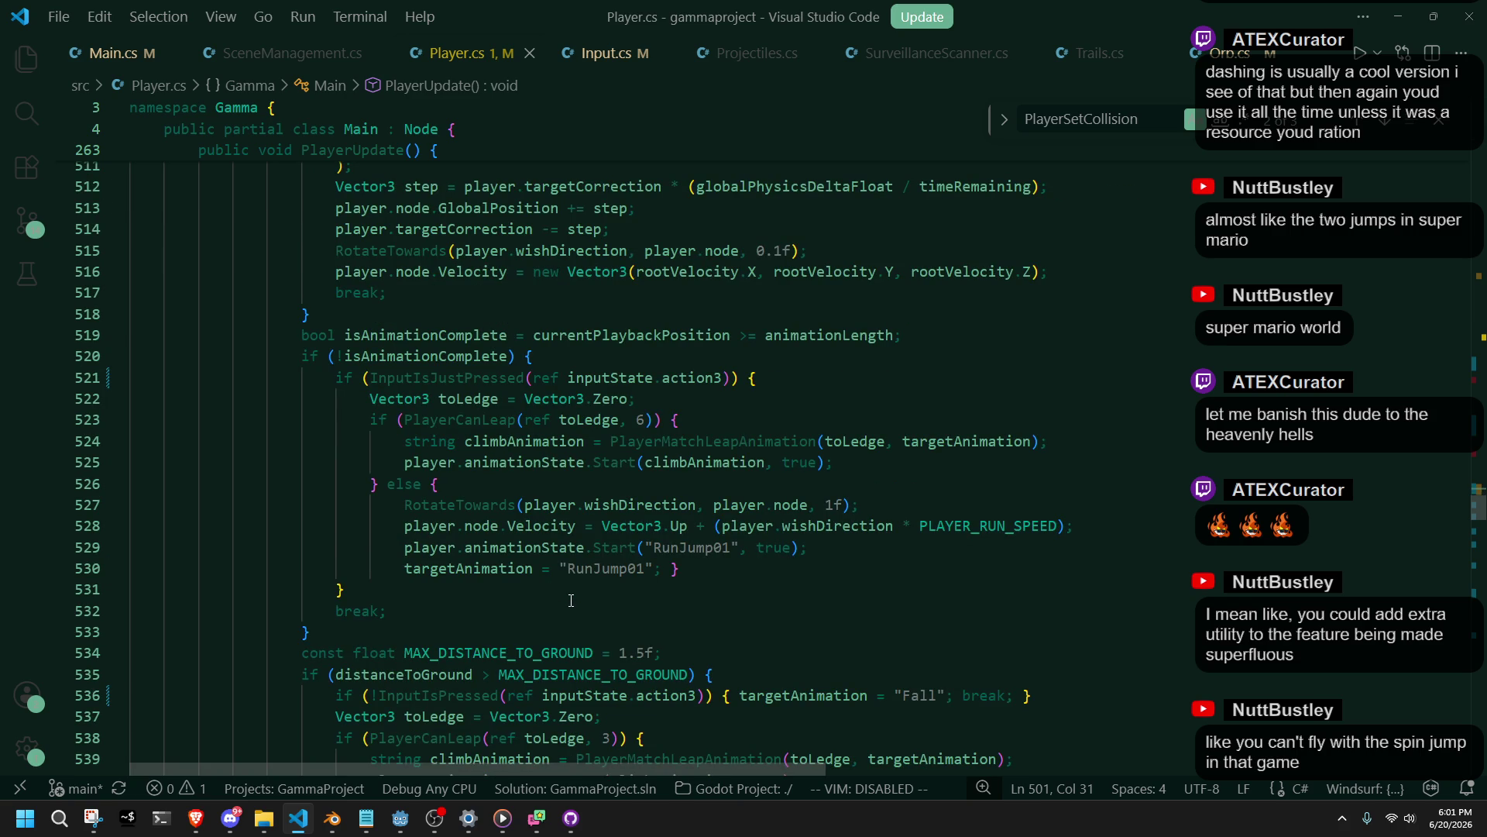
pyautogui.scroll(5, 571, 600)
pyautogui.scroll(-5, 571, 601)
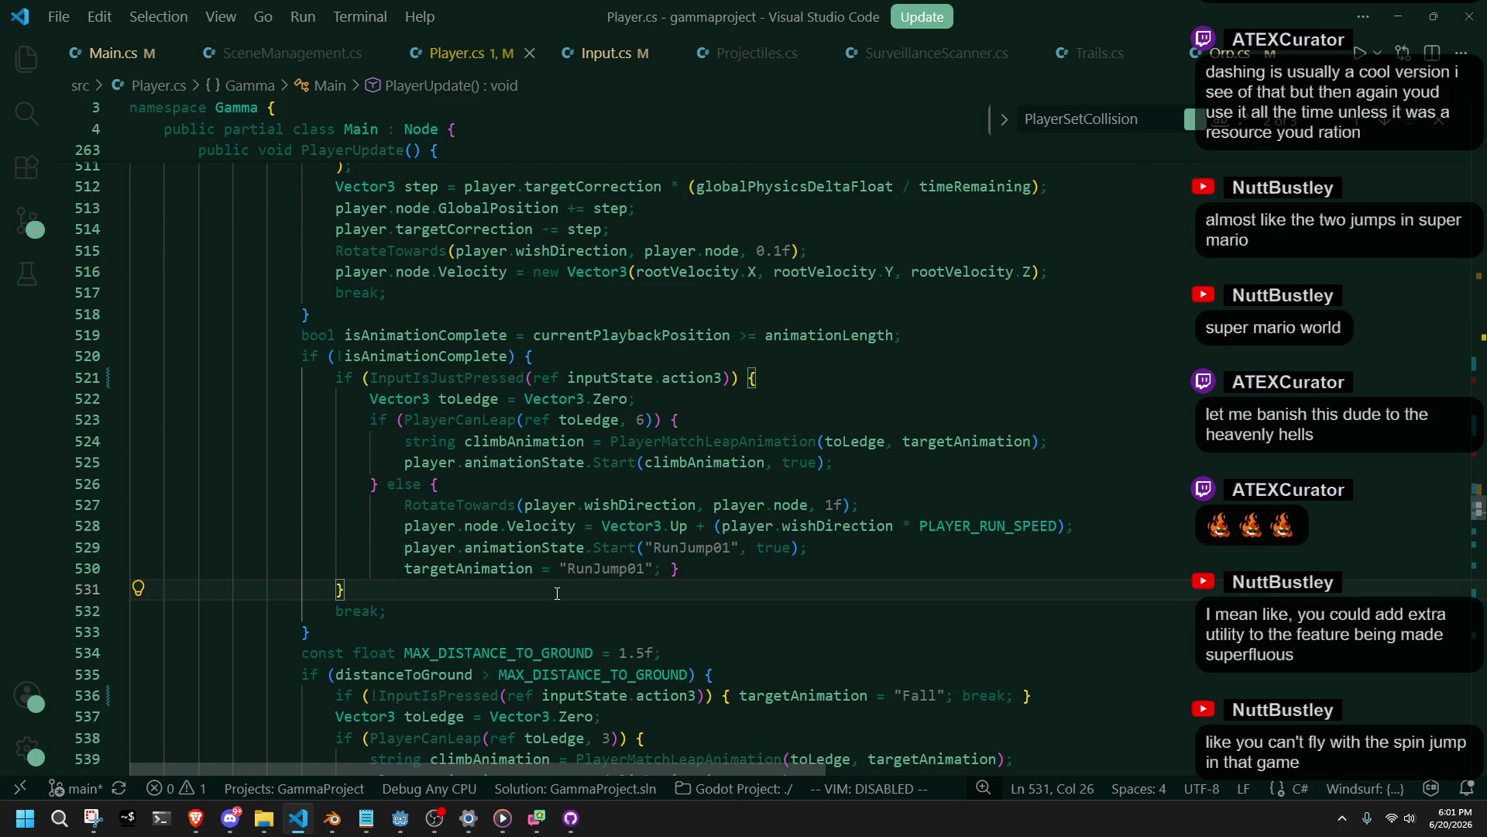
pyautogui.scroll(3, 556, 594)
pyautogui.scroll(3, 540, 476)
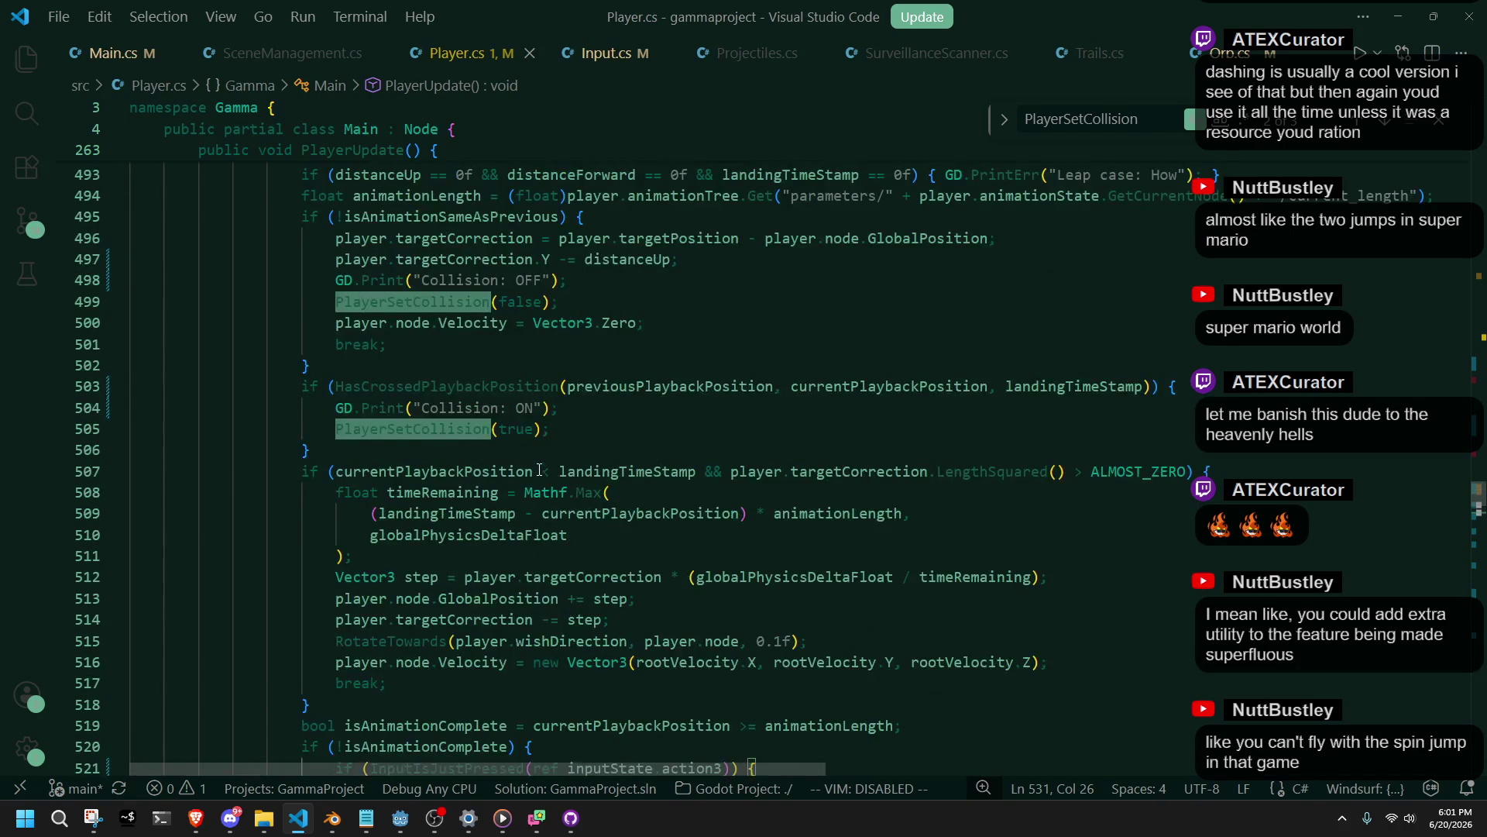
pyautogui.scroll(-3, 579, 532)
pyautogui.scroll(-3, 580, 532)
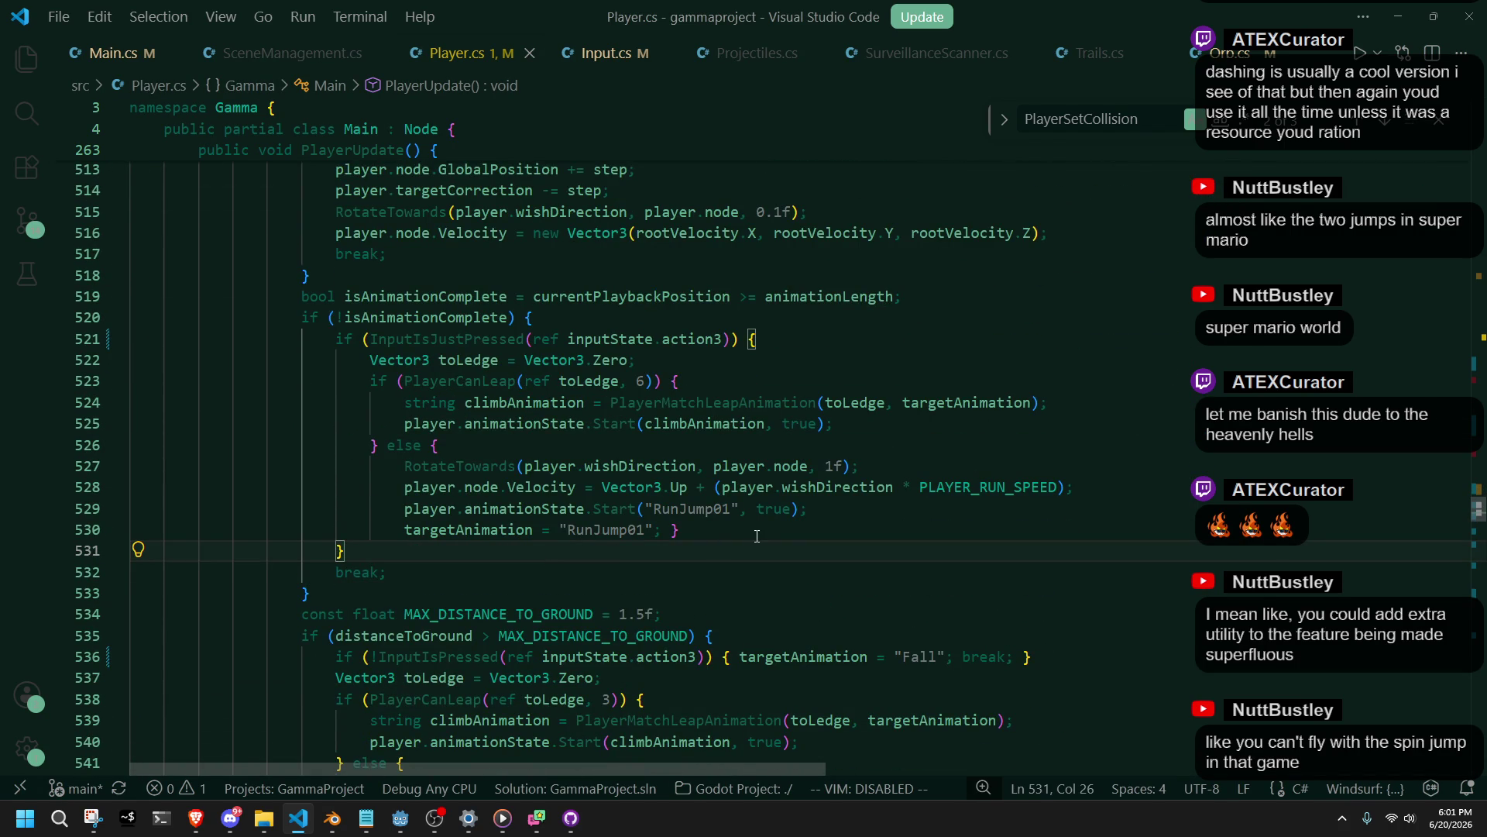
pyautogui.press('Tab')
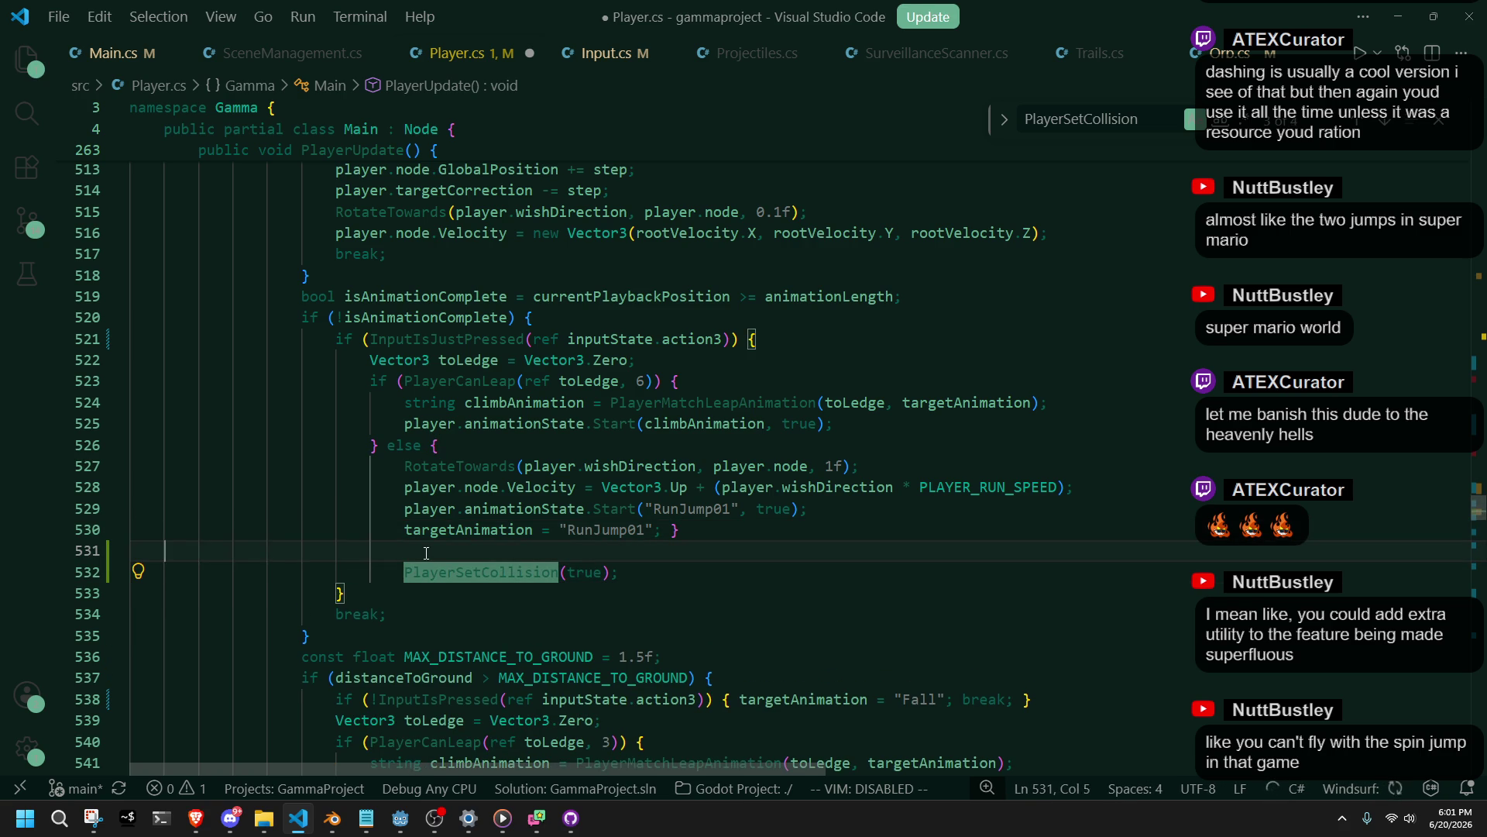
# Remove the extra blank line, save Player.cs, and switch back to Godot.
pyautogui.press('BackSpace')
pyautogui.press('Down')
pyautogui.hotkey('ctrl', 's')
pyautogui.click(401, 817)
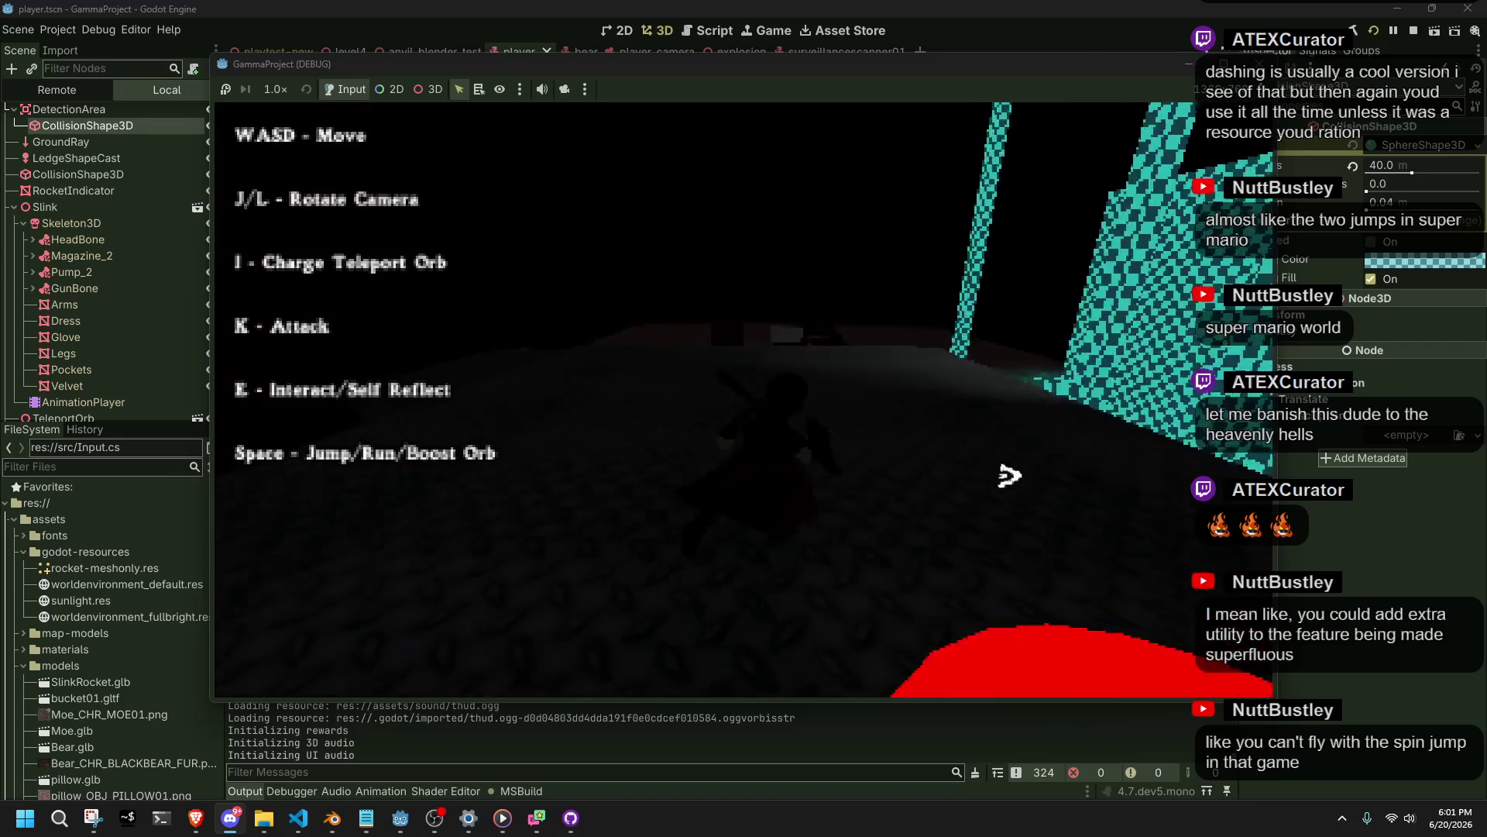
# In the relaunched game, climb onto the grey block, jump off and land, then stop with F8.
pyautogui.press('w')
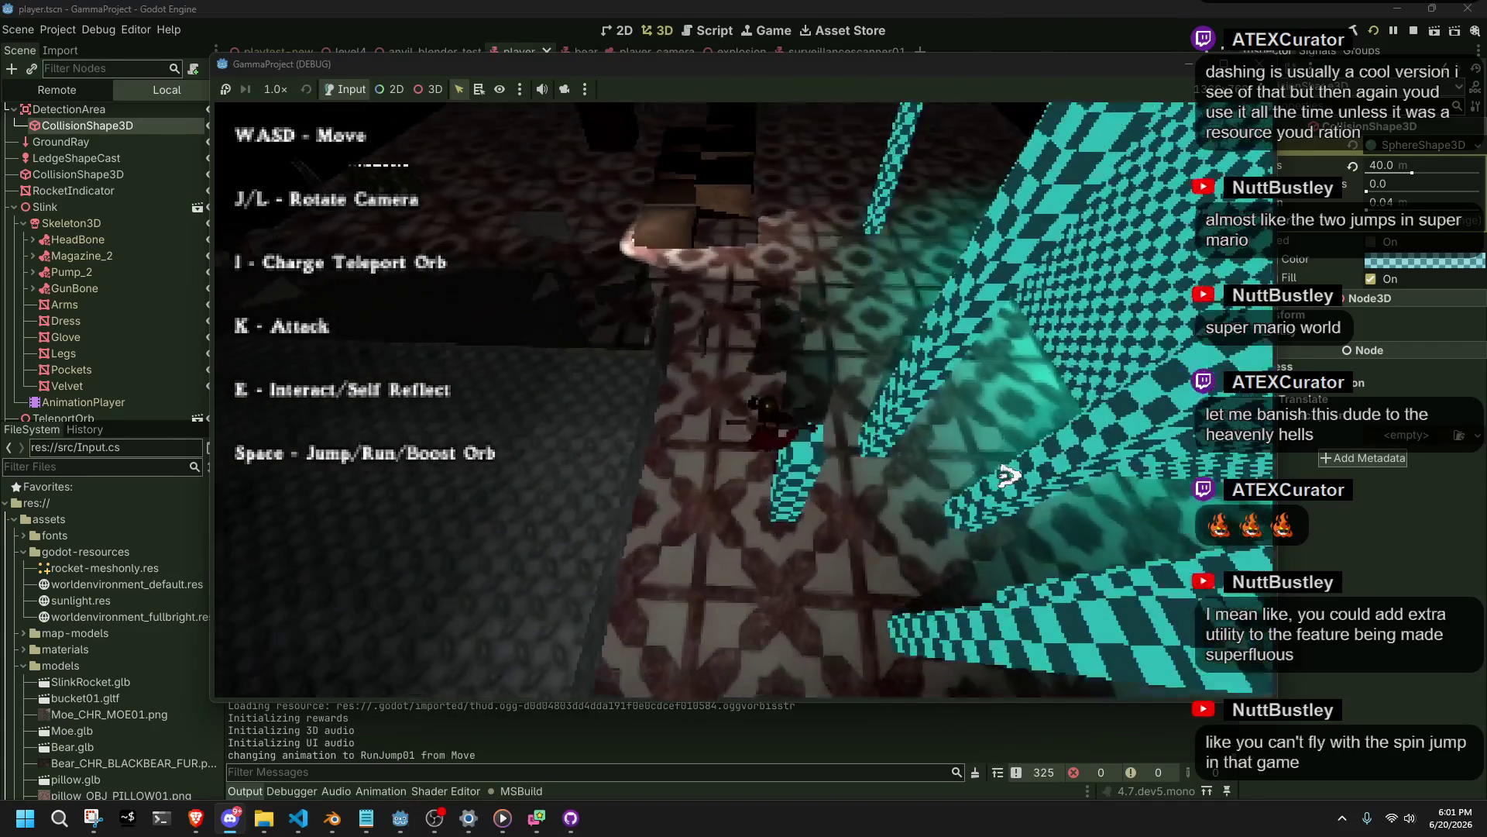
pyautogui.press('w')
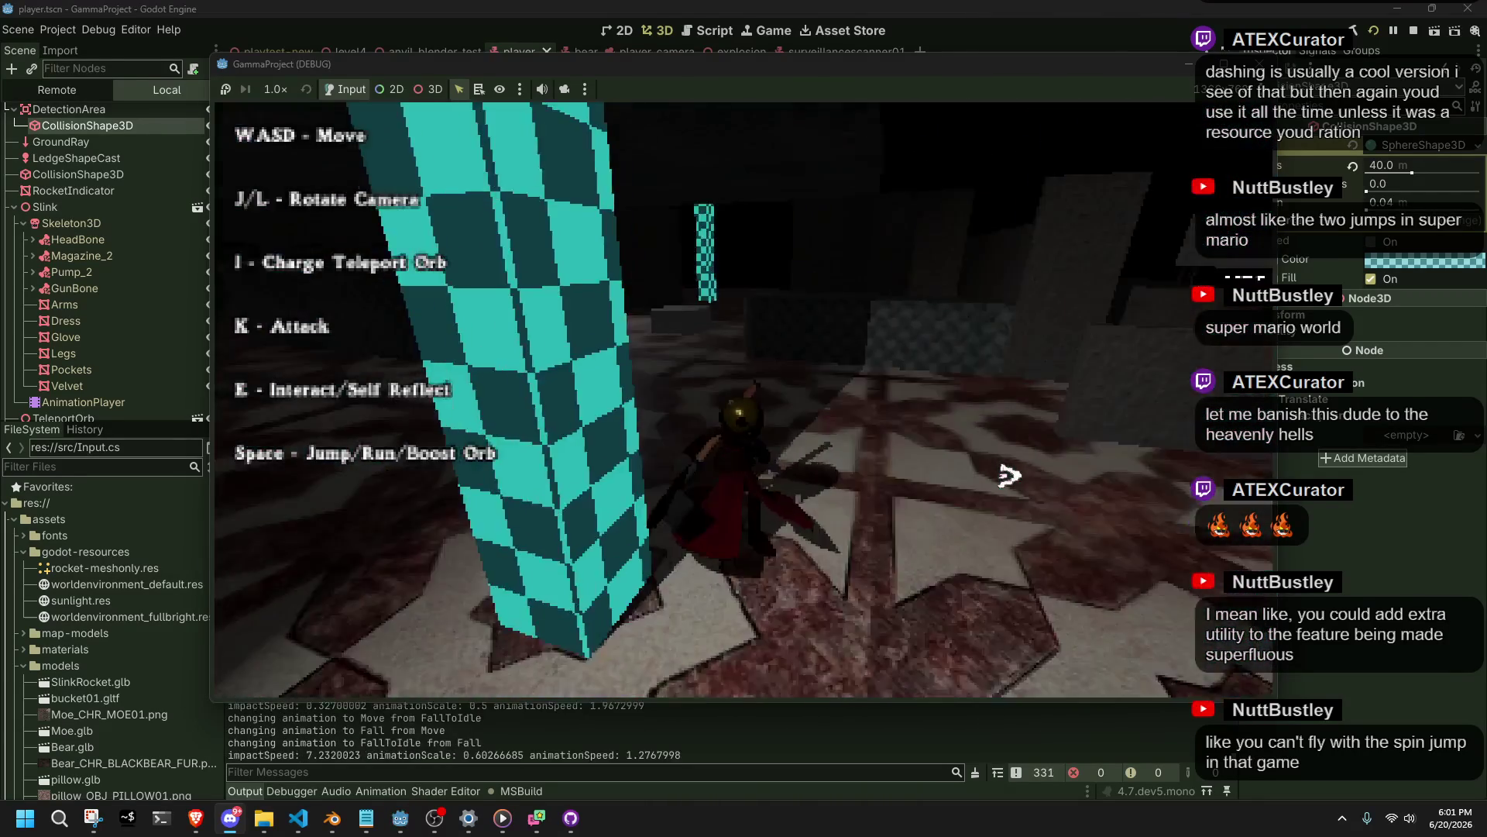
pyautogui.press('l')
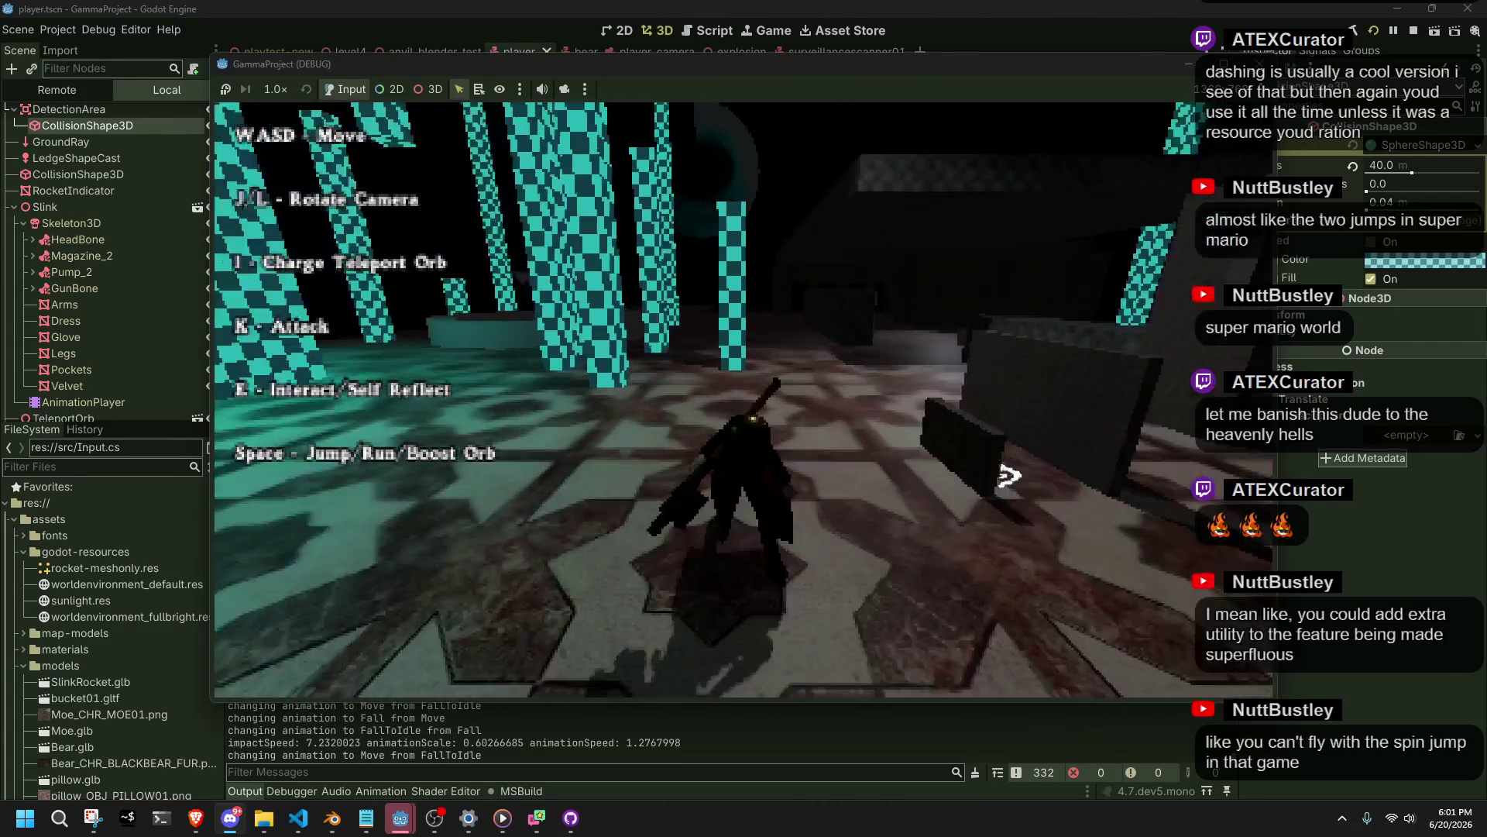
pyautogui.press('w')
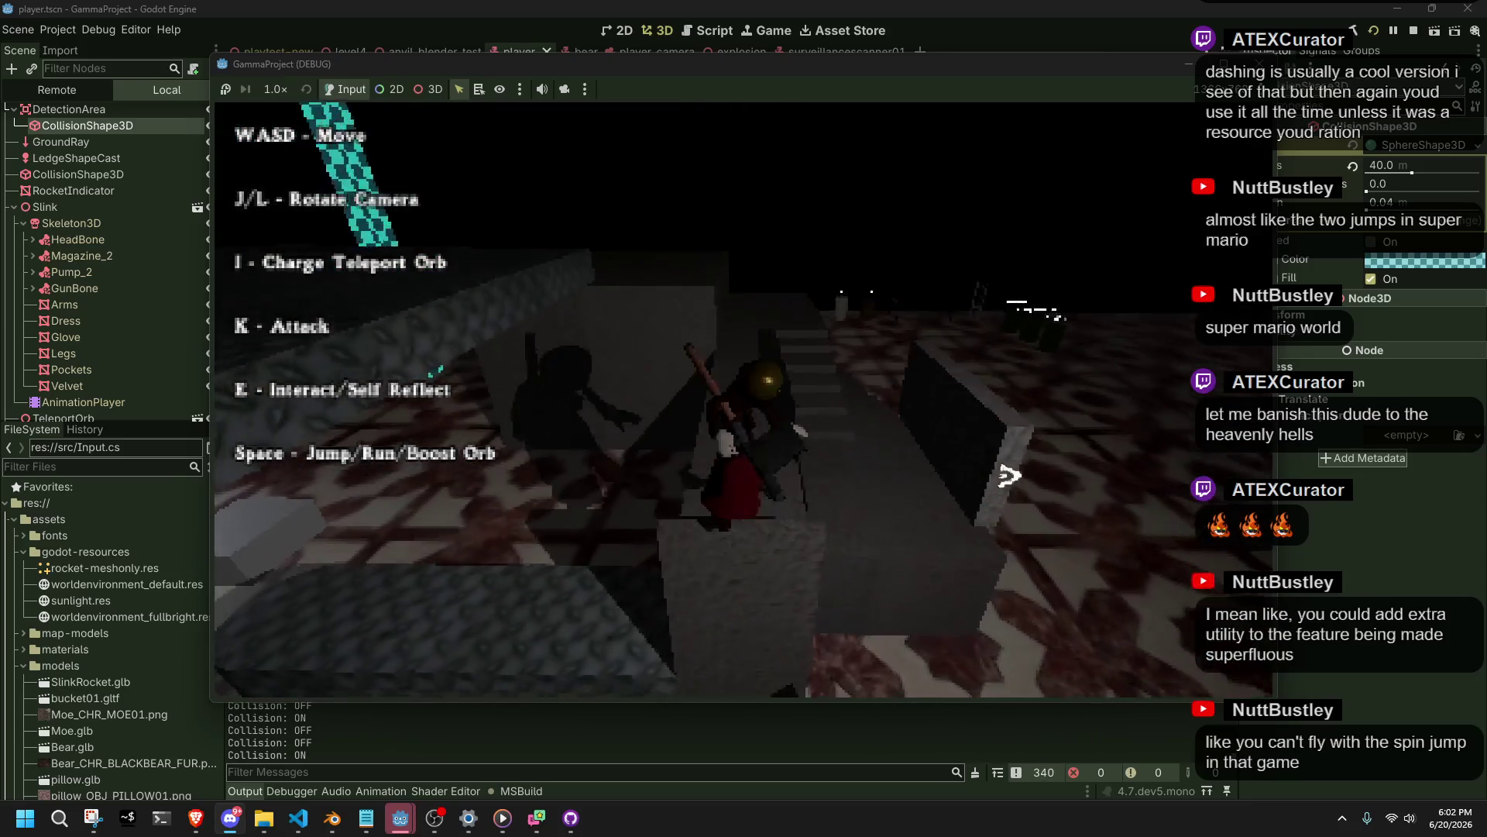
pyautogui.press('space')
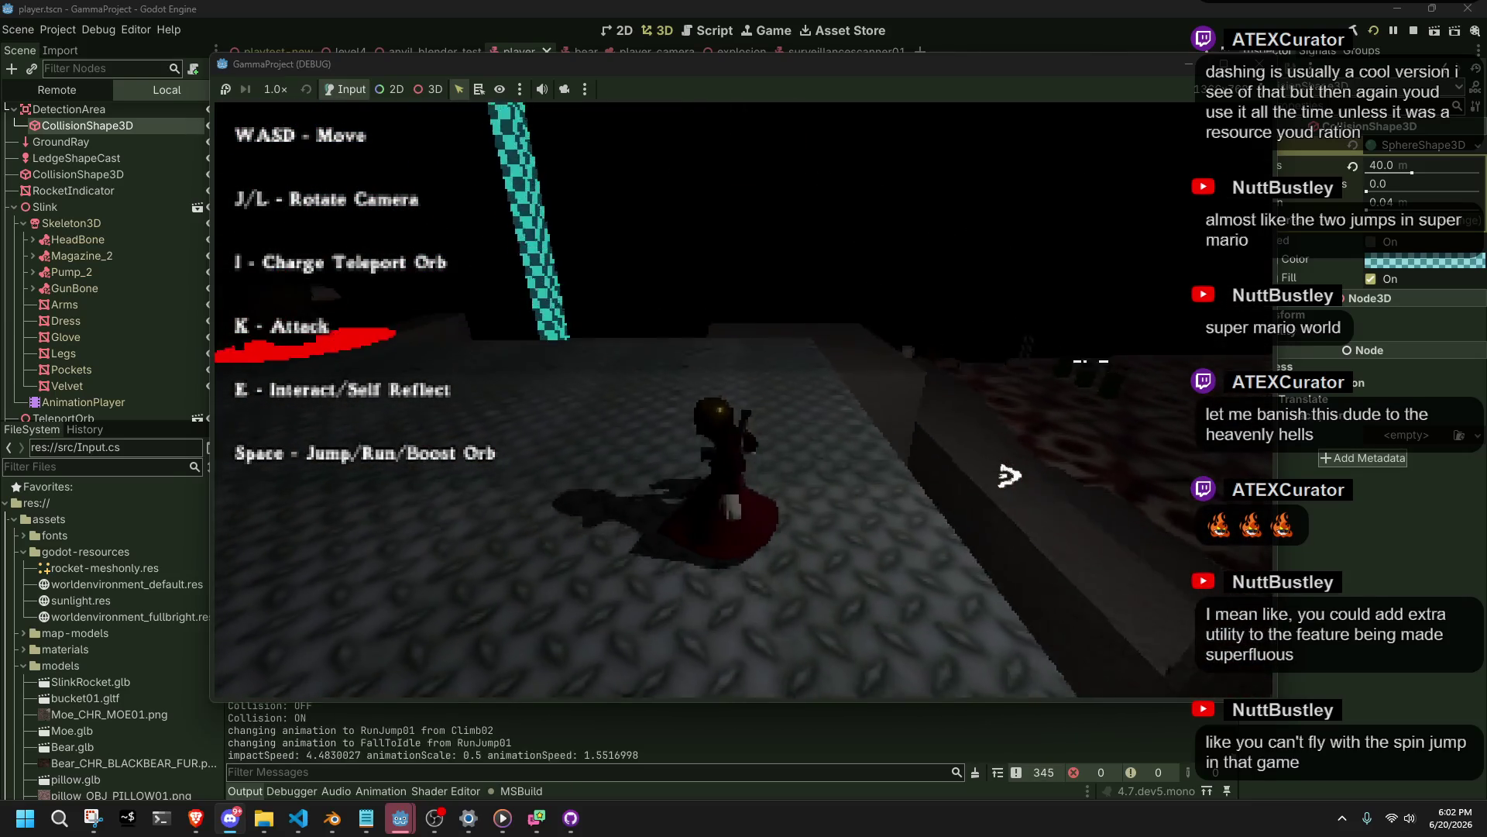
pyautogui.press('w')
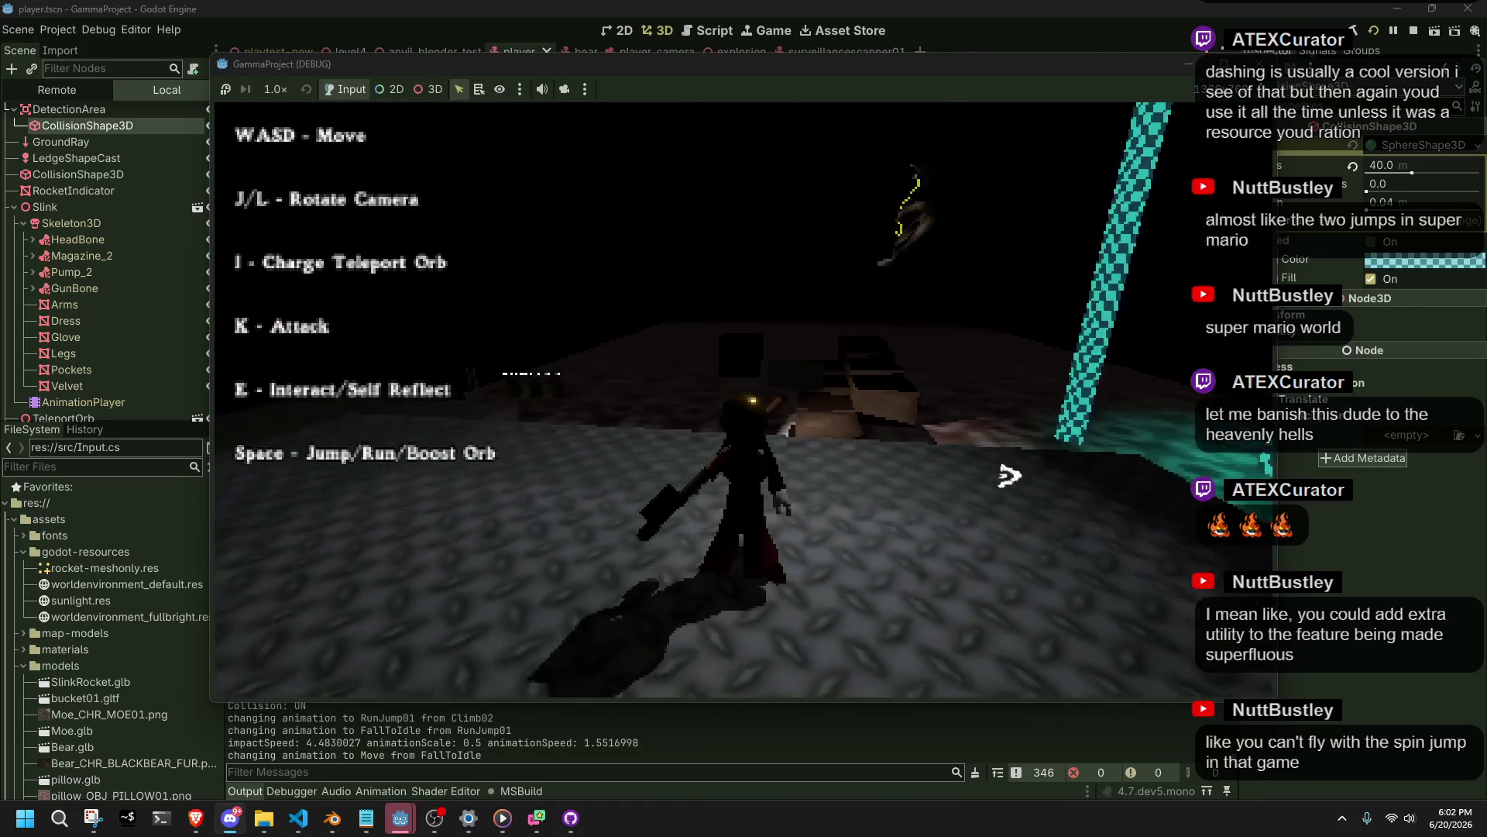
pyautogui.press('F8')
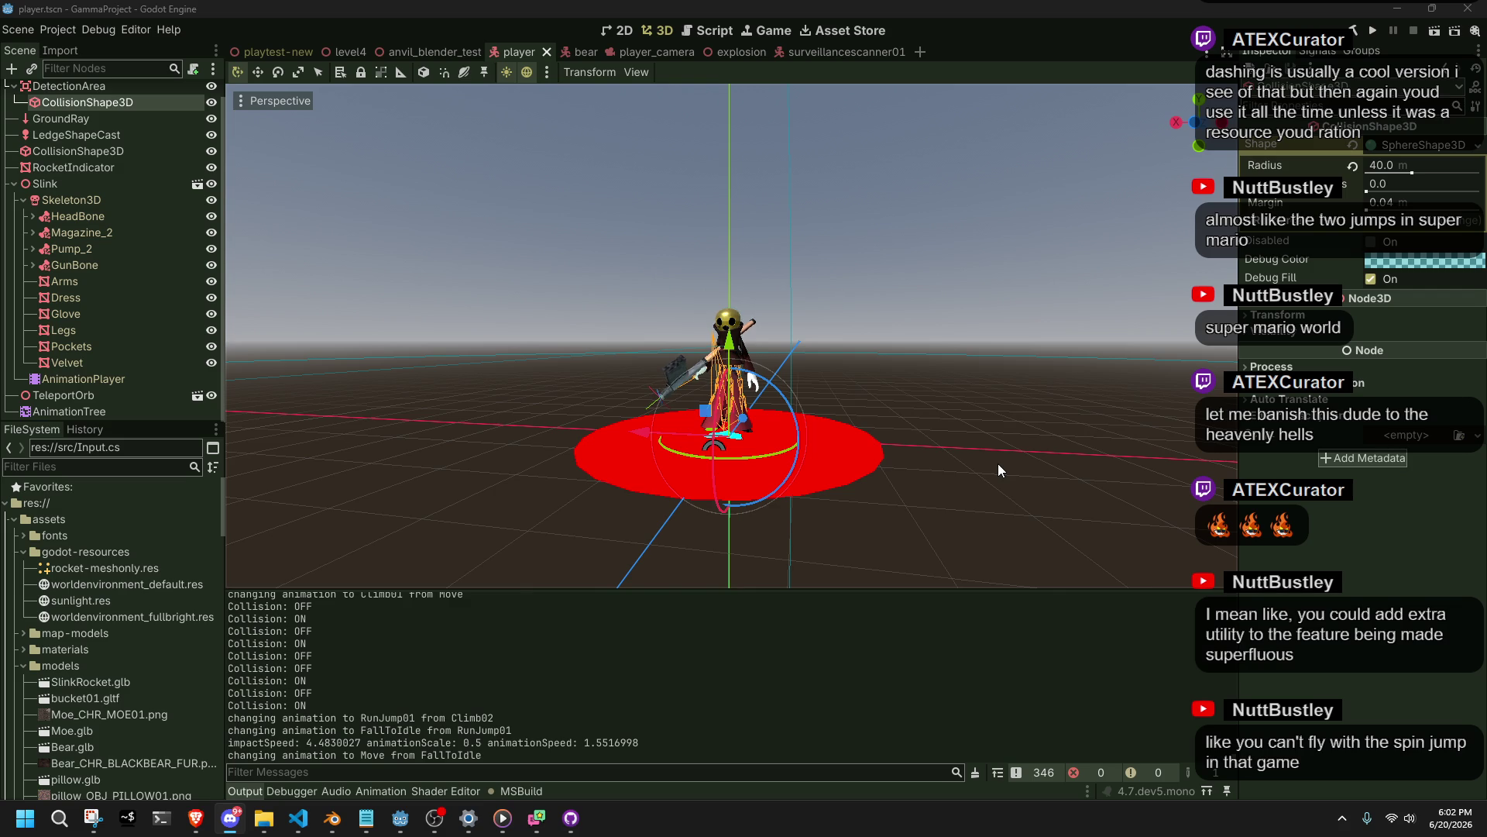
# Deselect the collision shape, save the player scene, and scroll Player.cs to the FallToIdle landing code.
pyautogui.click(959, 385)
pyautogui.hotkey('ctrl', 's')
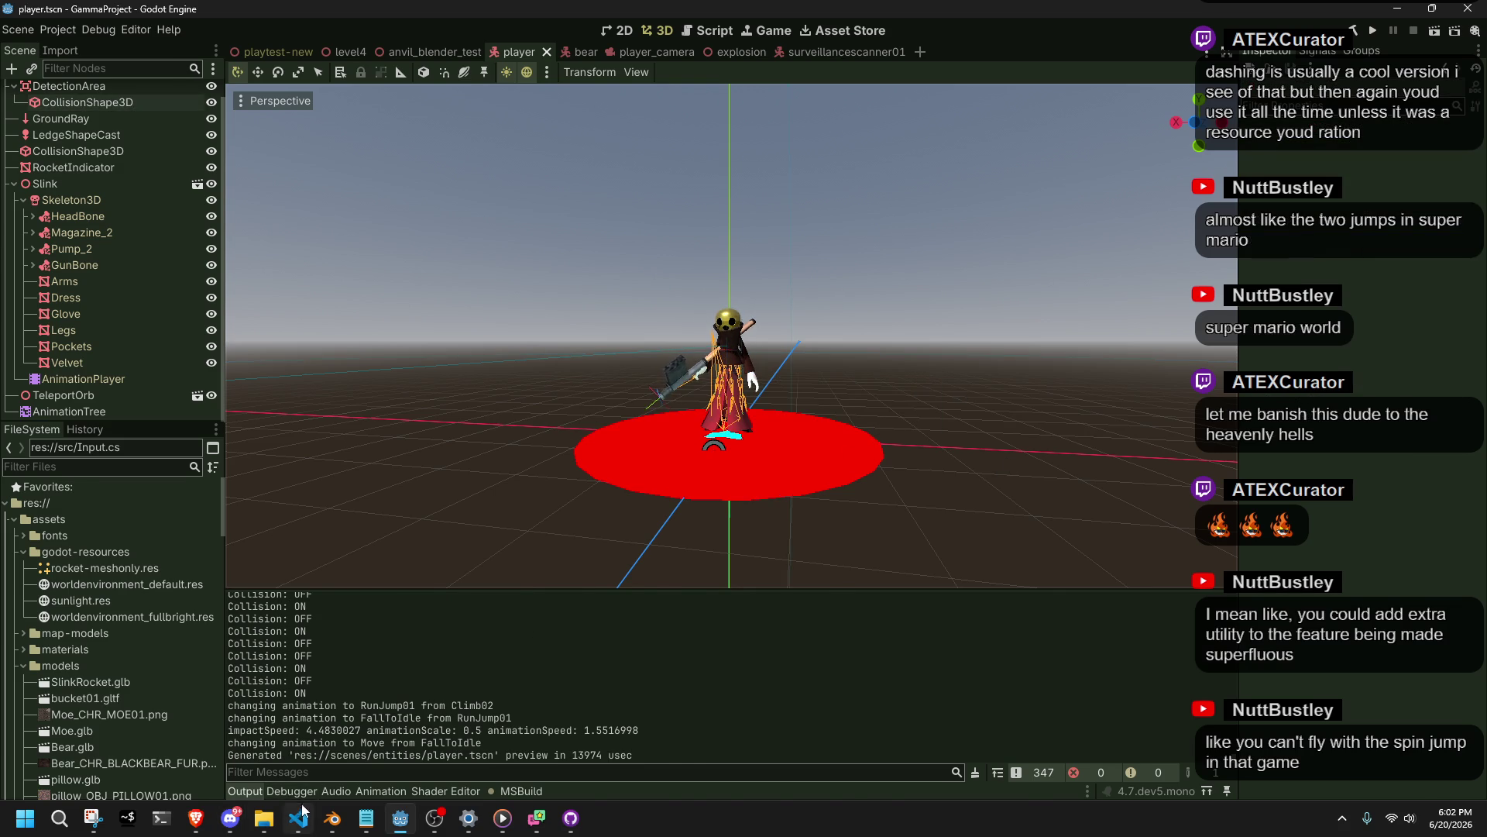
pyautogui.click(298, 818)
pyautogui.moveTo(1480, 527)
pyautogui.mouseDown()
pyautogui.moveTo(1473, 320)
pyautogui.moveTo(1442, 235)
pyautogui.moveTo(1429, 310)
pyautogui.moveTo(1482, 540)
pyautogui.moveTo(1481, 728)
pyautogui.moveTo(1472, 692)
pyautogui.mouseUp()
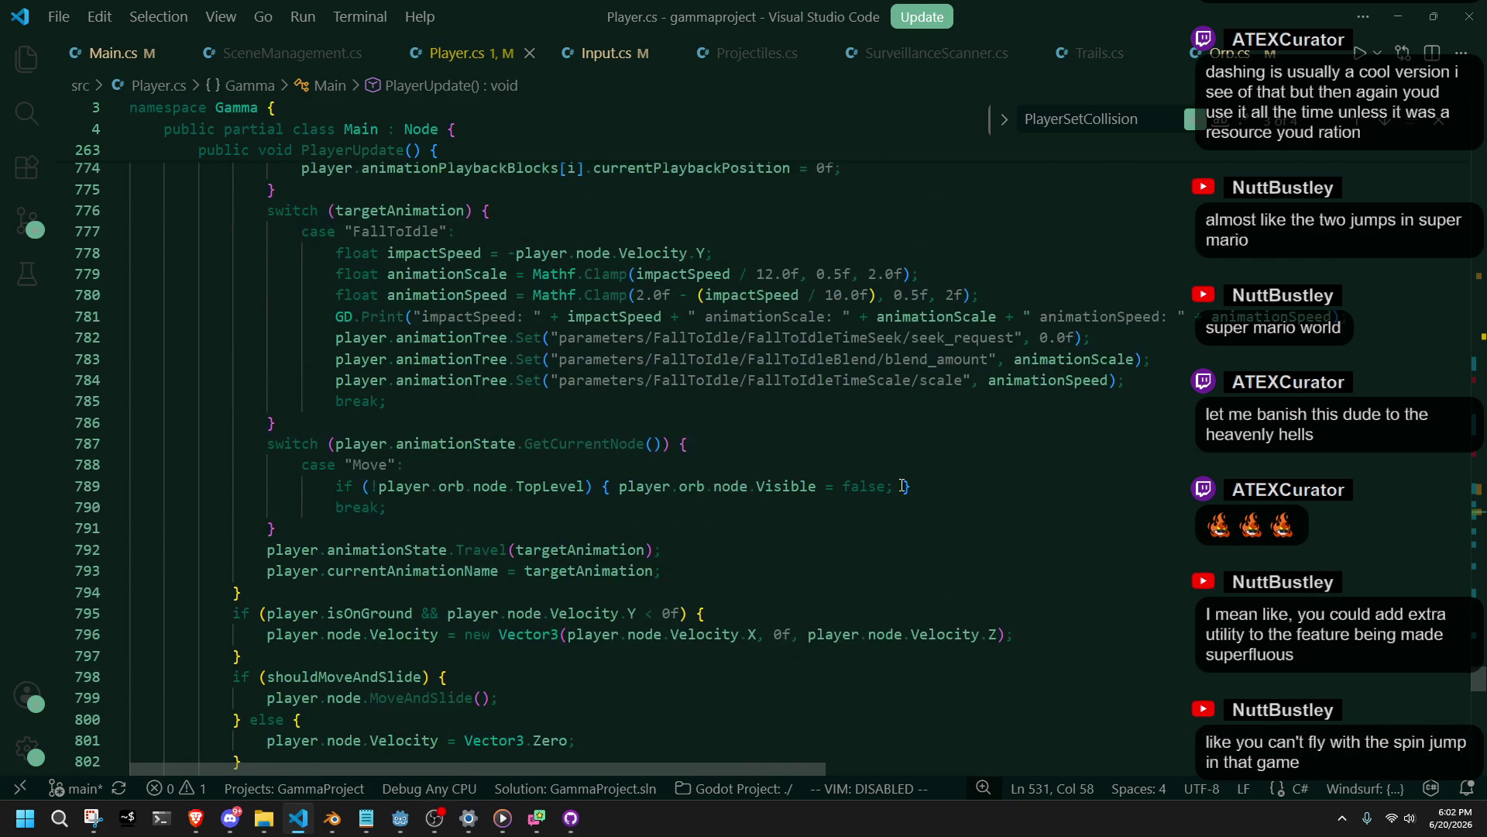
pyautogui.click(559, 502)
pyautogui.click(947, 493)
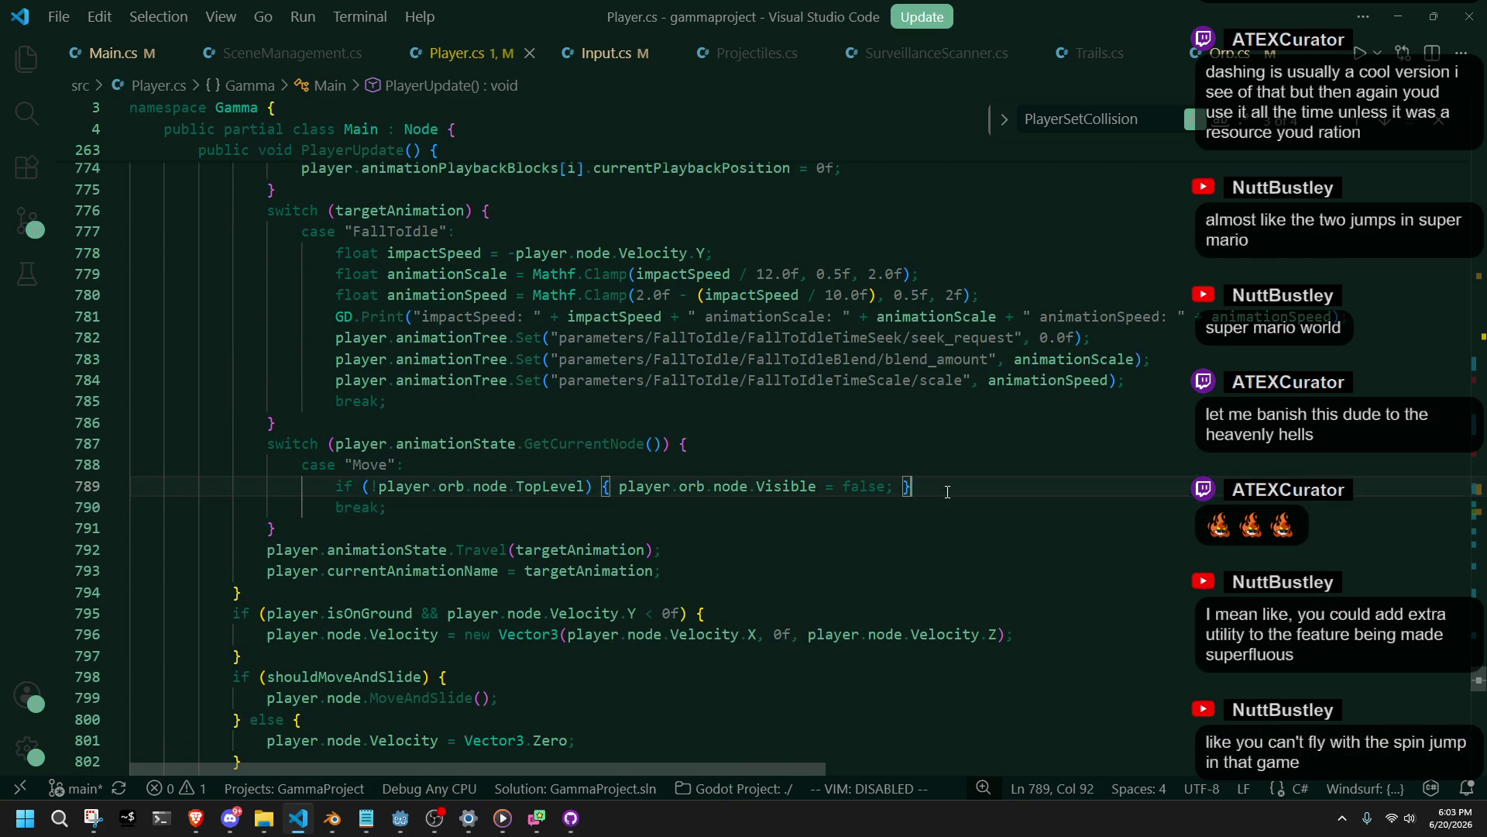
pyautogui.scroll(2, 947, 493)
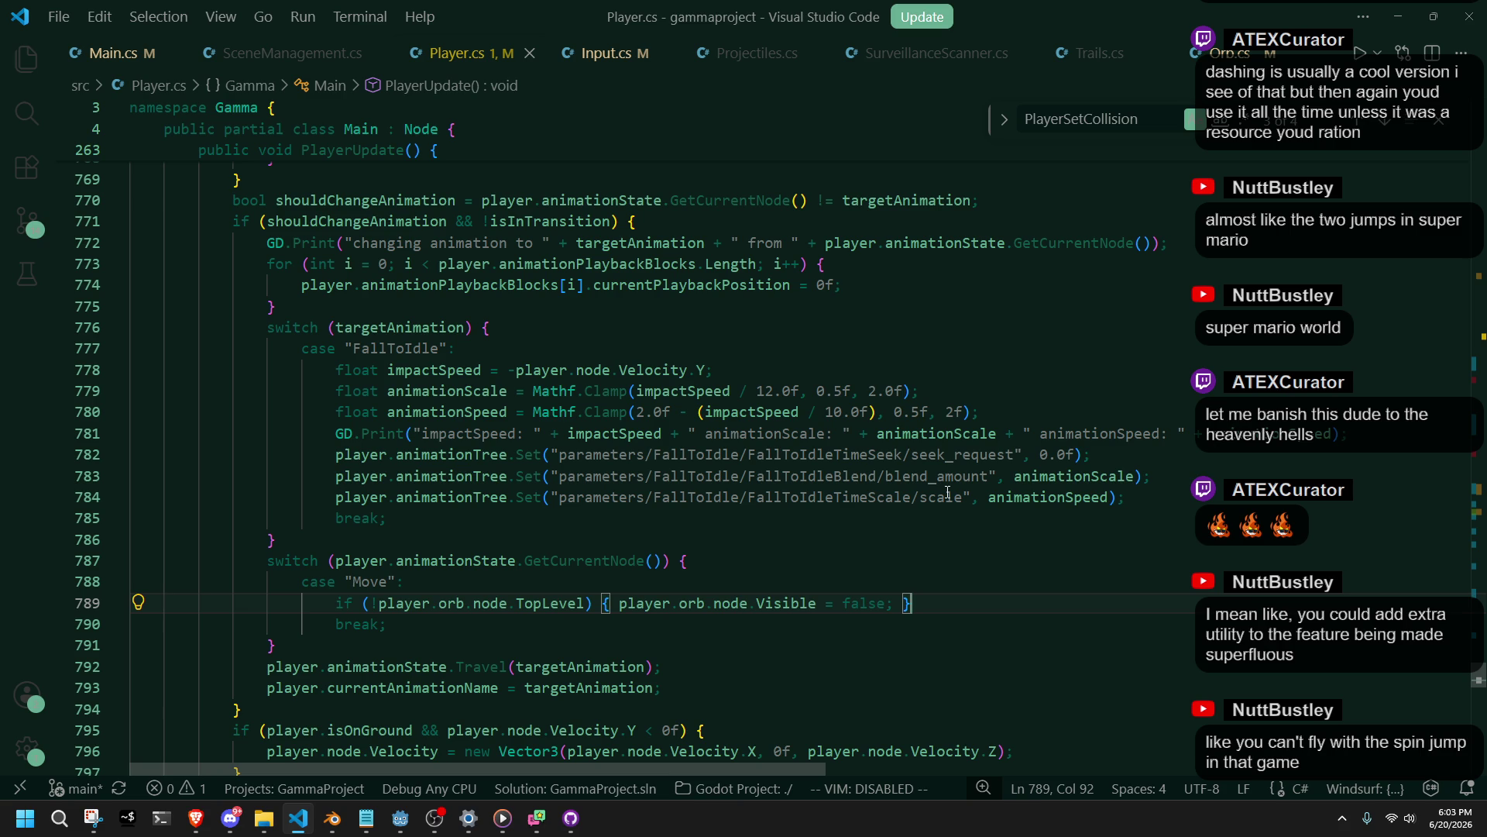
pyautogui.click(604, 331)
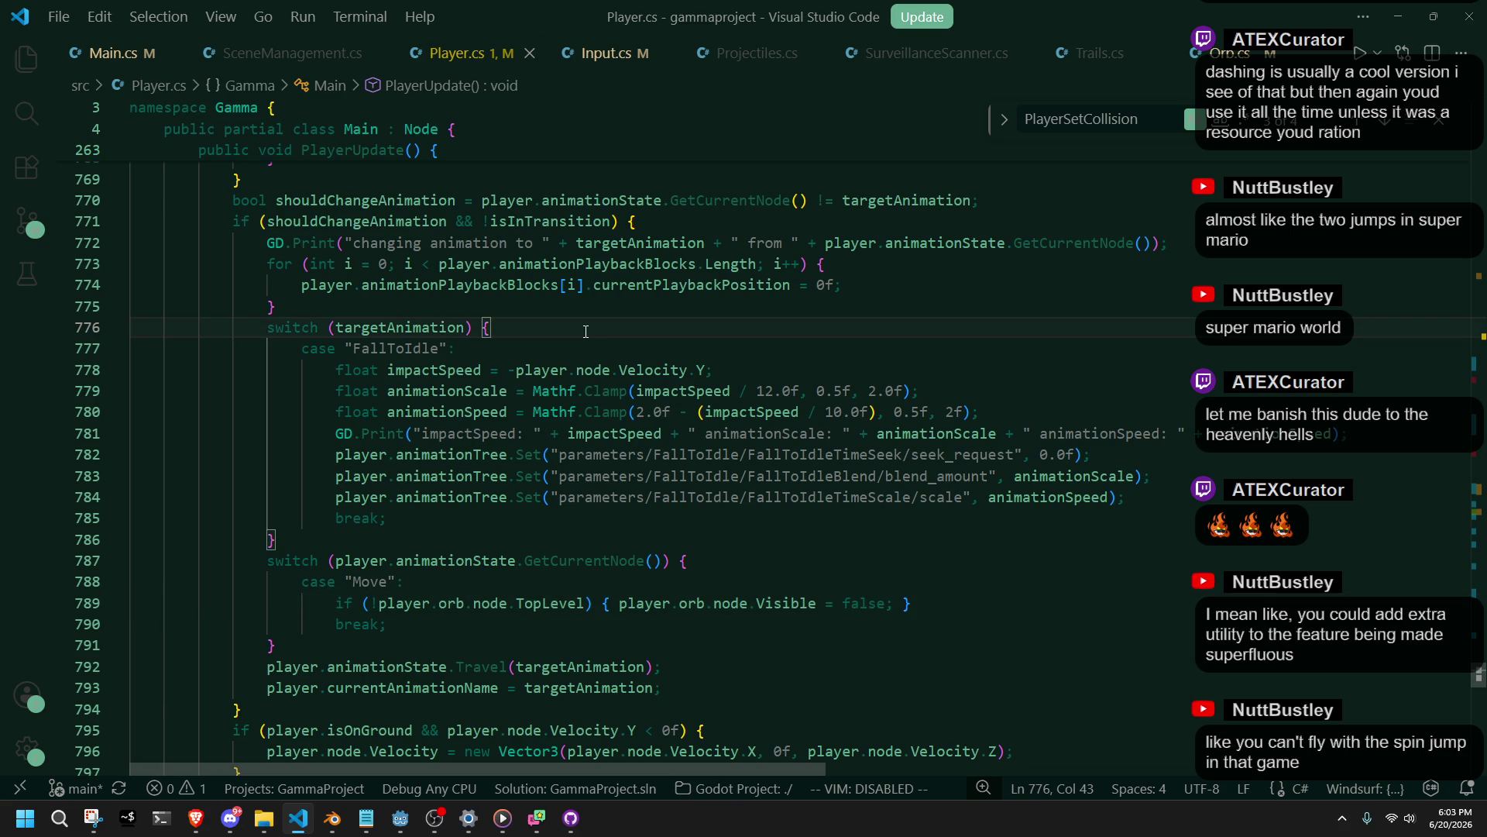
# Add a Move case ending in break to the targetAnimation switch, with an empty line above break.
pyautogui.press('Return')
pyautogui.press('Tab')
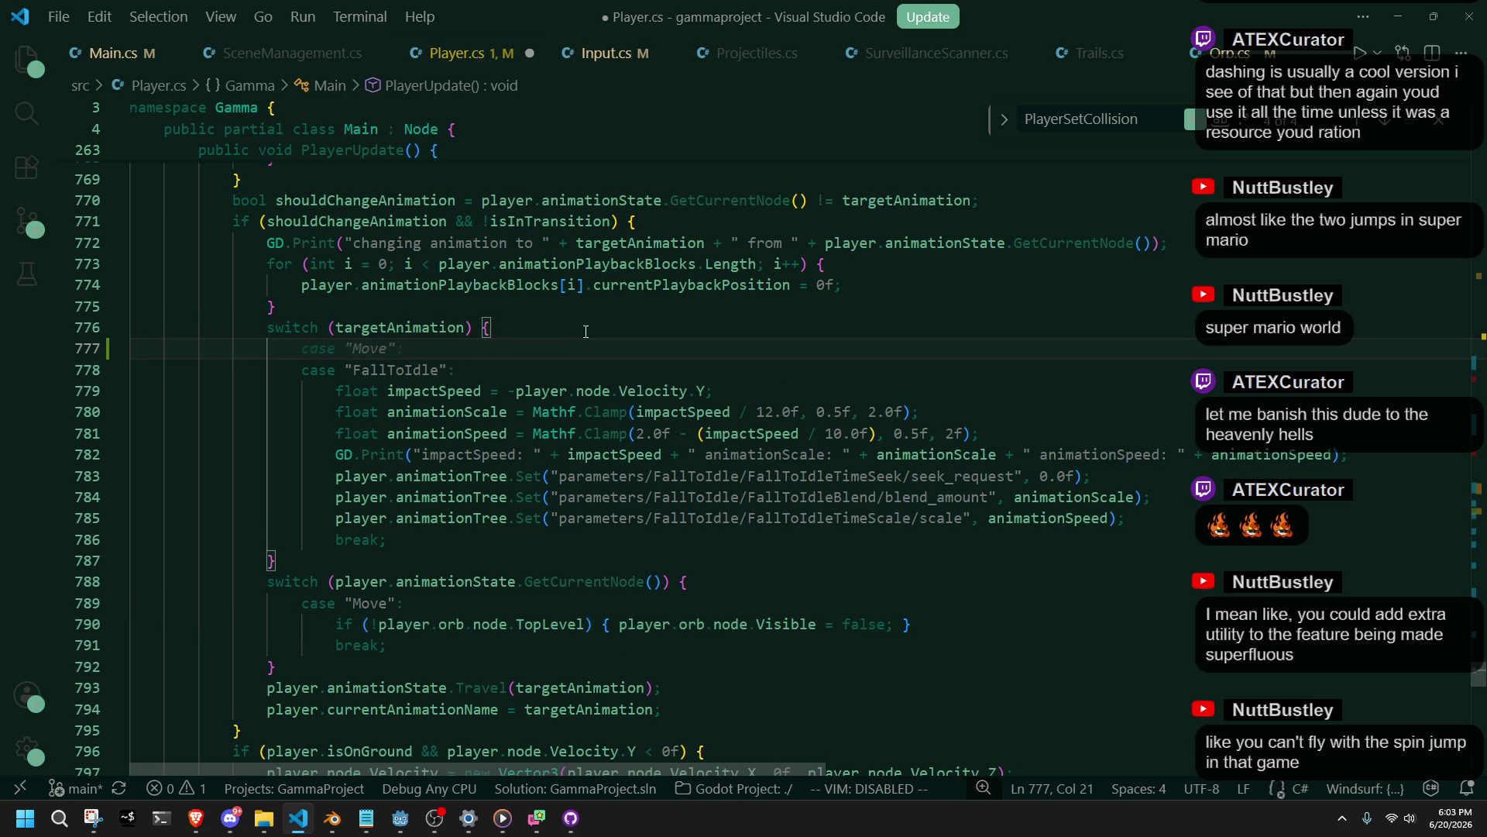
pyautogui.press('Return')
pyautogui.write('break;')
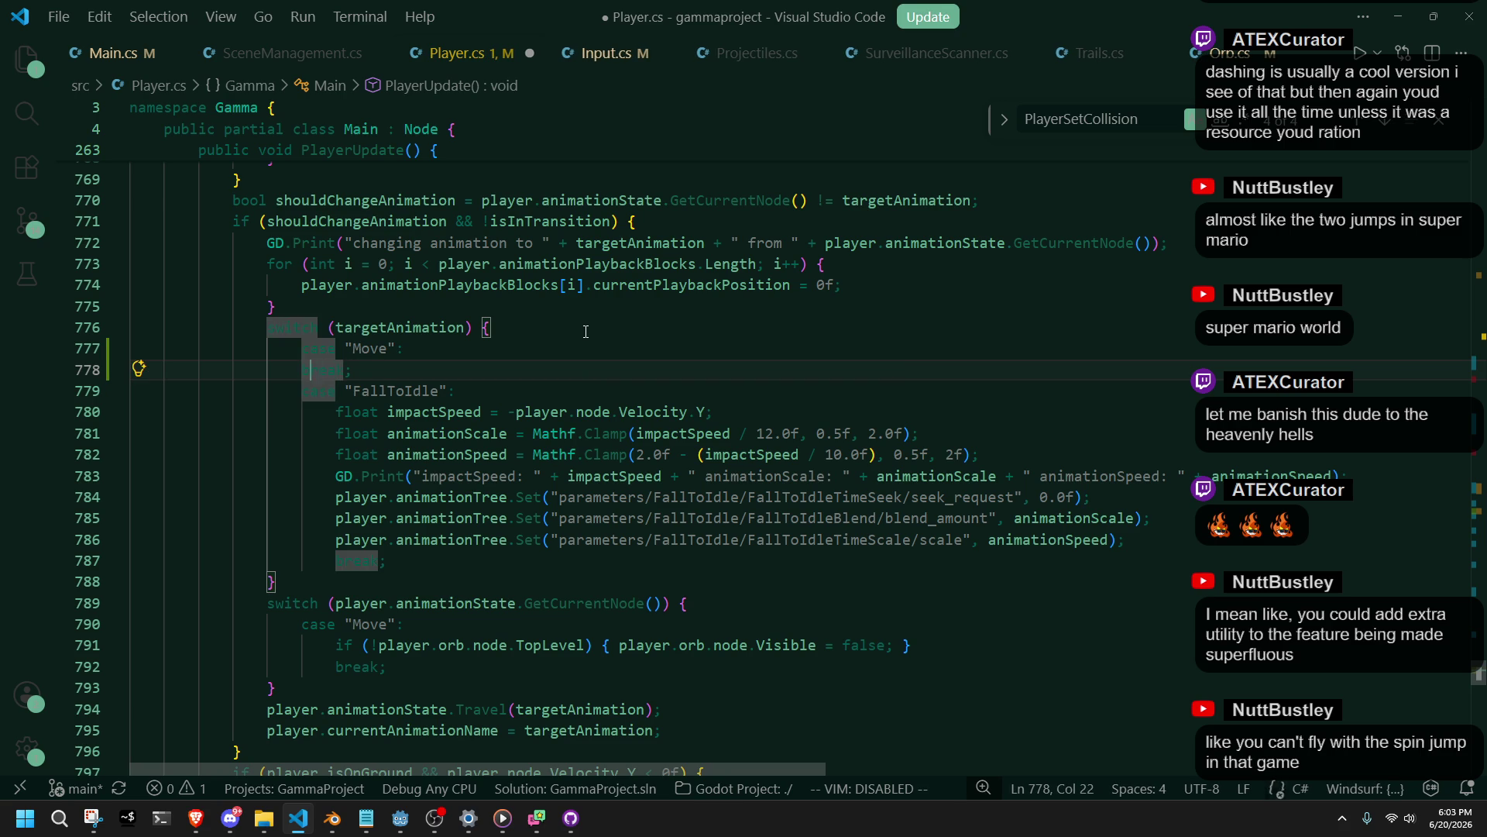
pyautogui.press('Home')
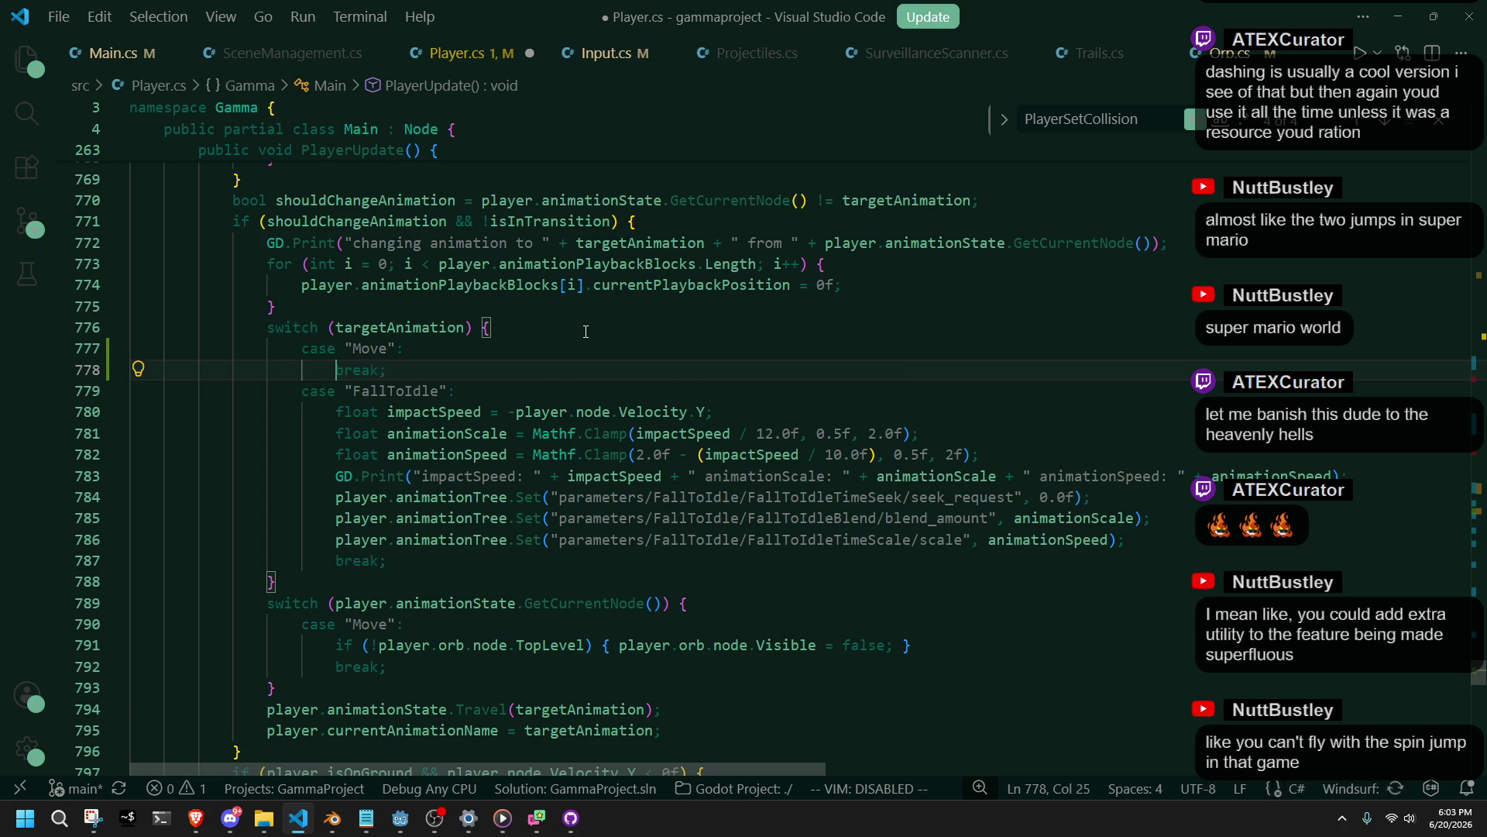
pyautogui.press('Return')
pyautogui.press('Up')
pyautogui.press('Tab')
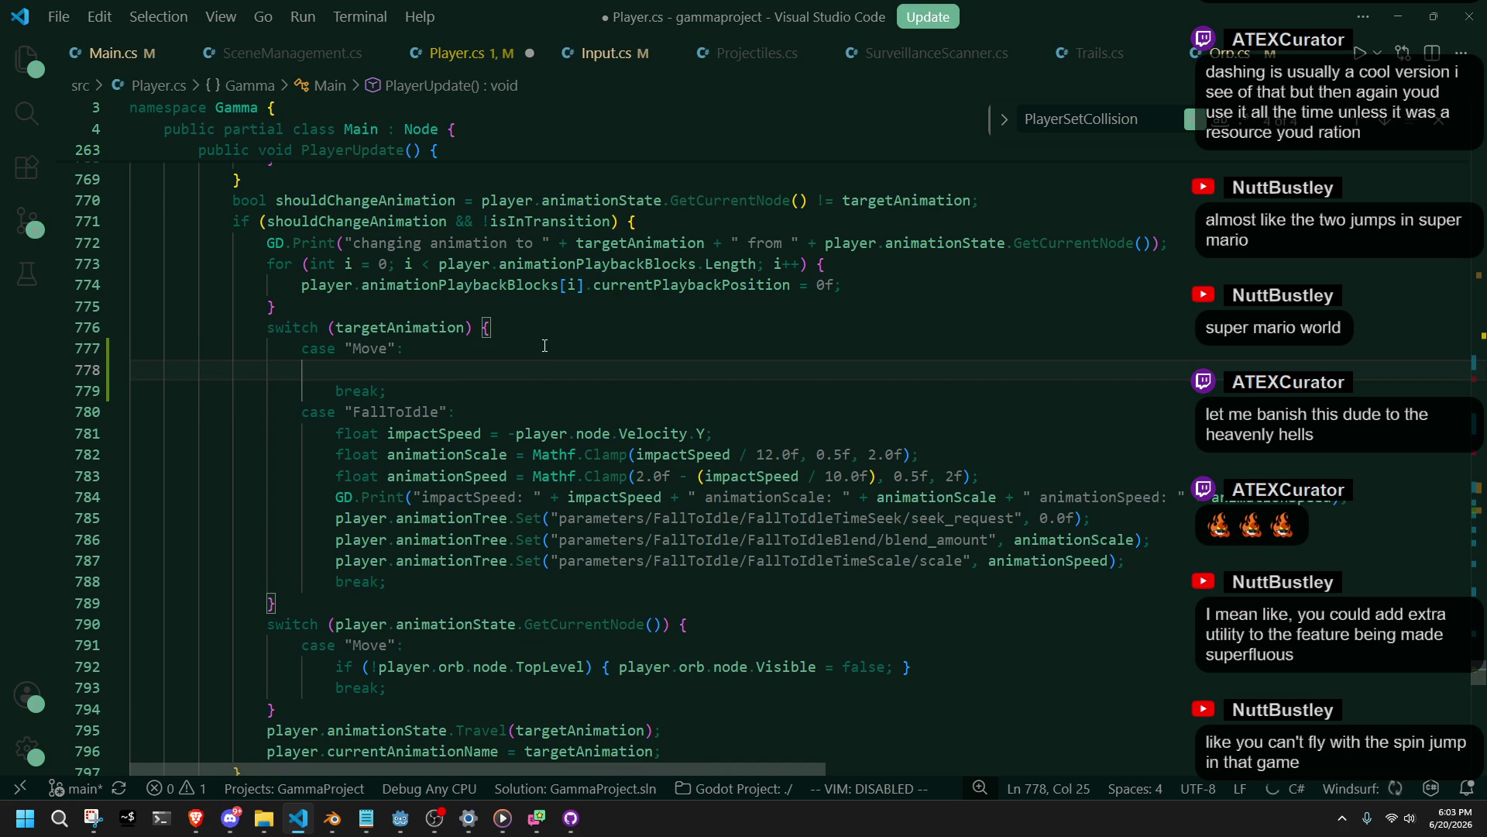
# Insert the suggested animationTree blend_amount line and delete the extra blend_position line.
pyautogui.write('pl')
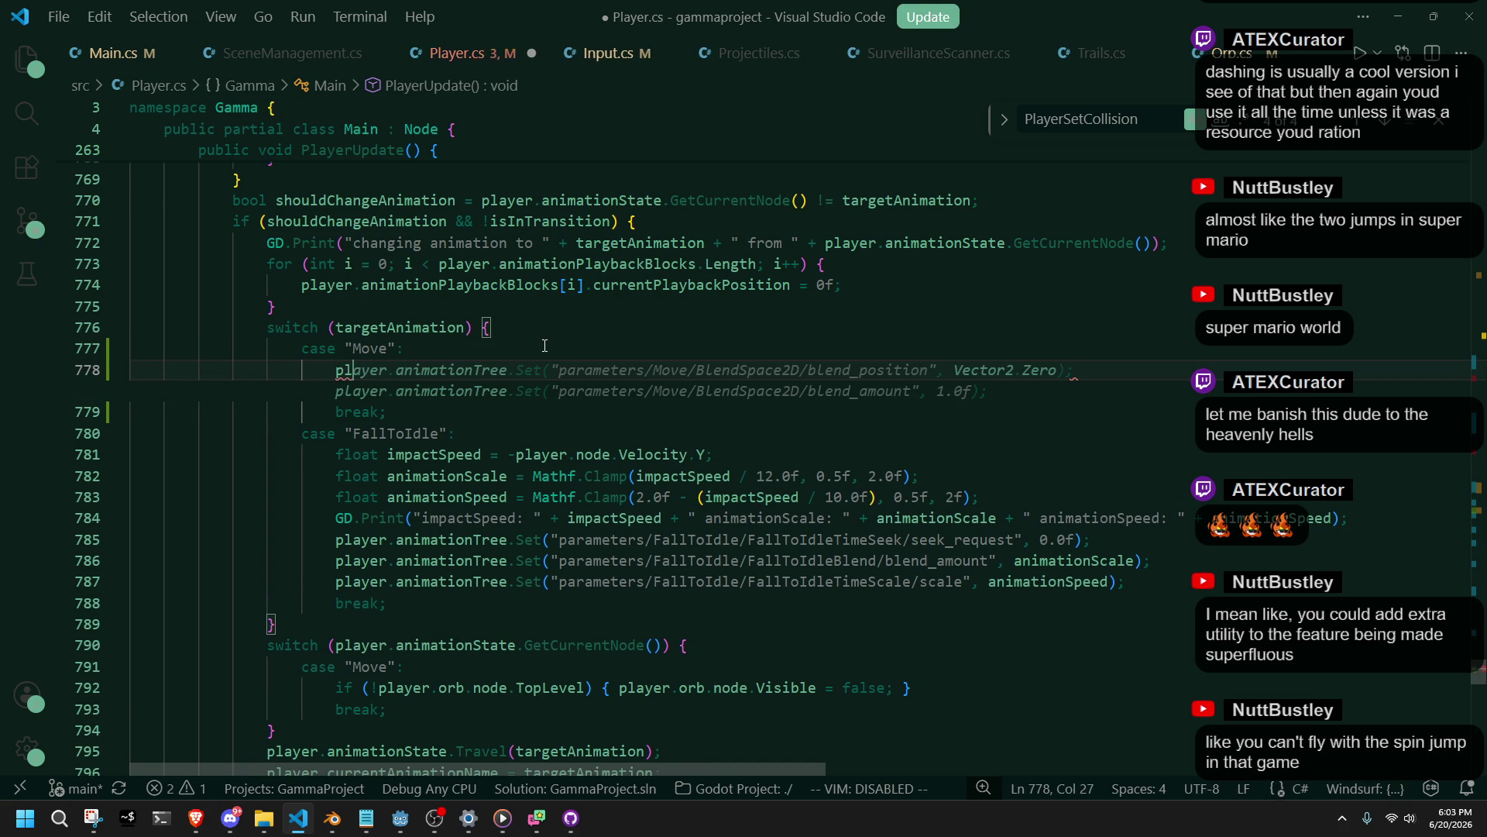
pyautogui.press('Tab')
pyautogui.press('Down')
pyautogui.press('Down')
pyautogui.click(1059, 388)
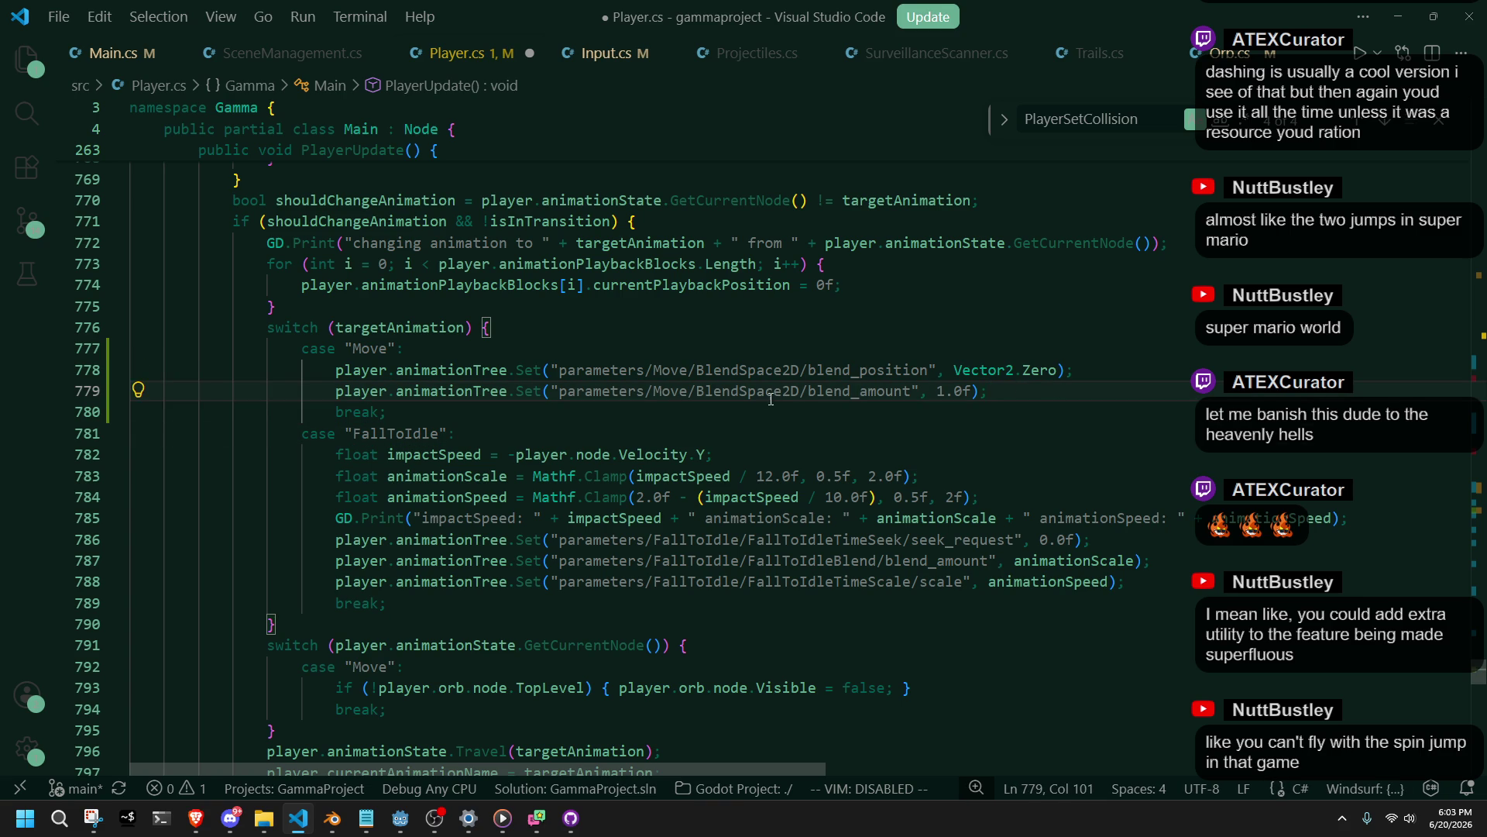
pyautogui.moveTo(805, 408); pyautogui.dragTo(1110, 353)
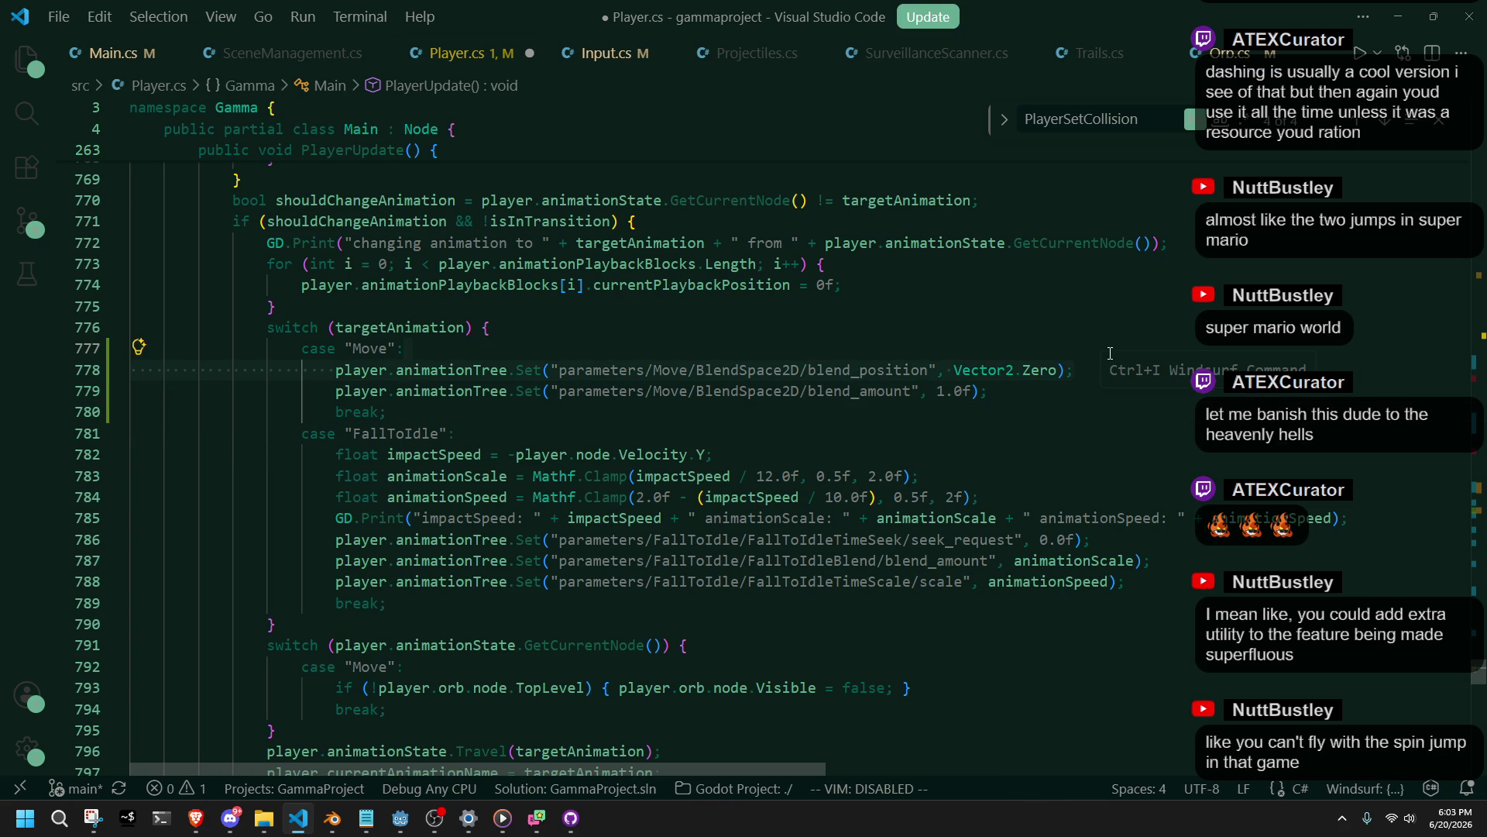
pyautogui.press('BackSpace')
# Add an if (!hasMovementInput) block above the blend_amount line.
pyautogui.click(341, 371)
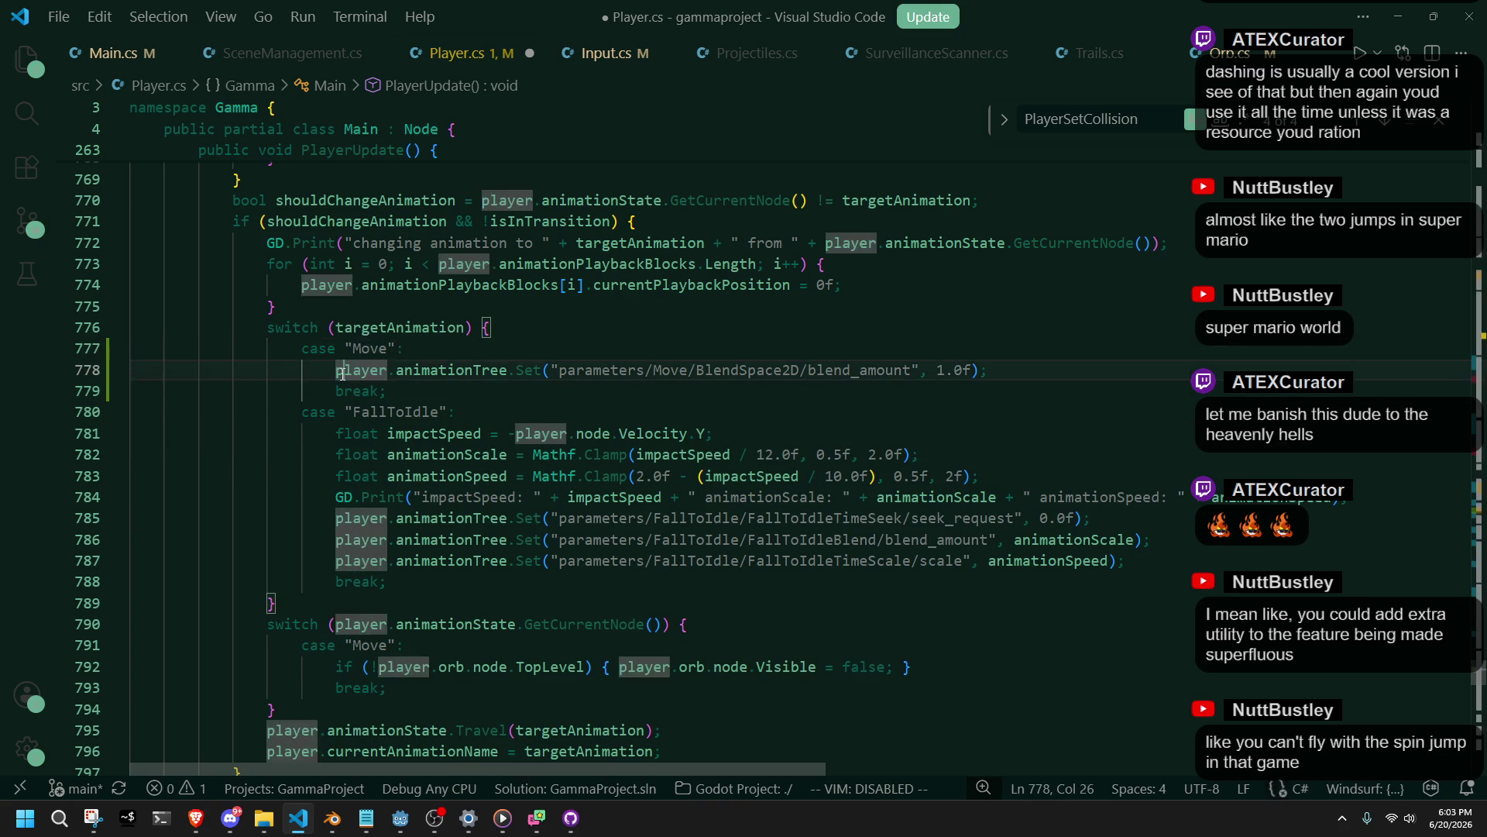
pyautogui.hotkey('ctrl', 'shift', 'Return')
pyautogui.write('if (!h')
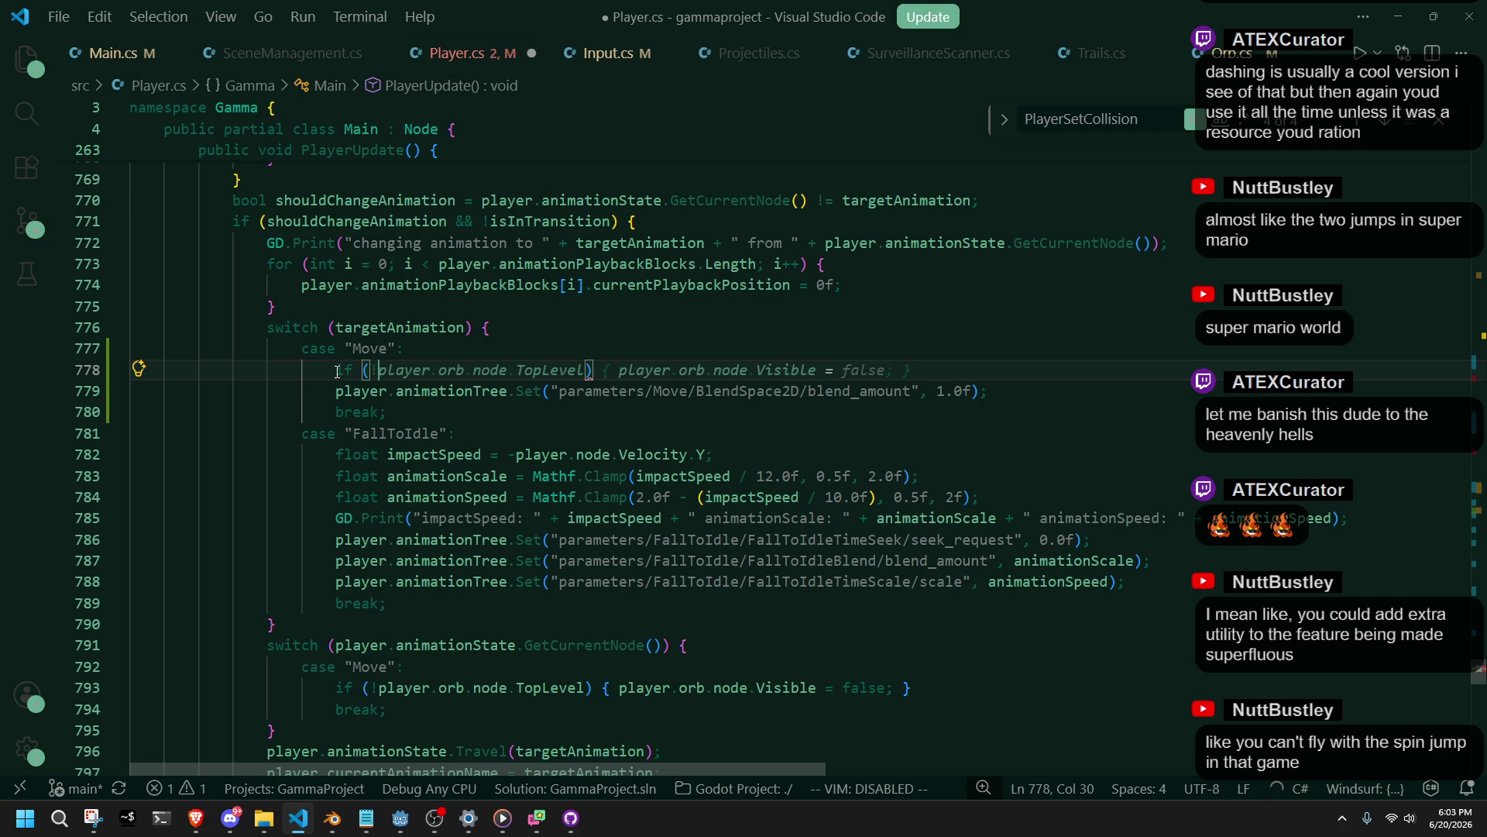
pyautogui.write('asMovementInp')
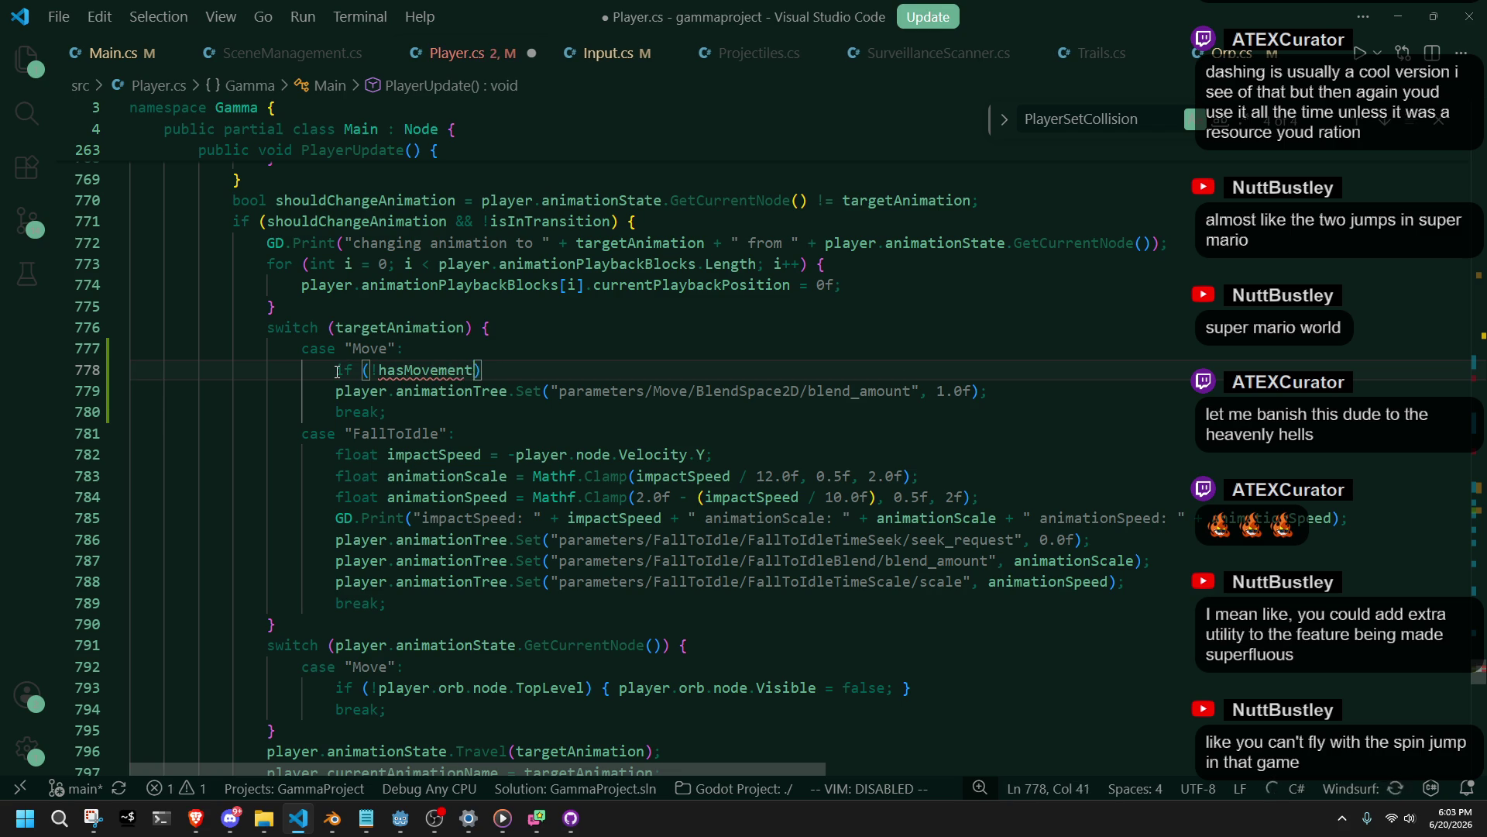
pyautogui.write('ut')
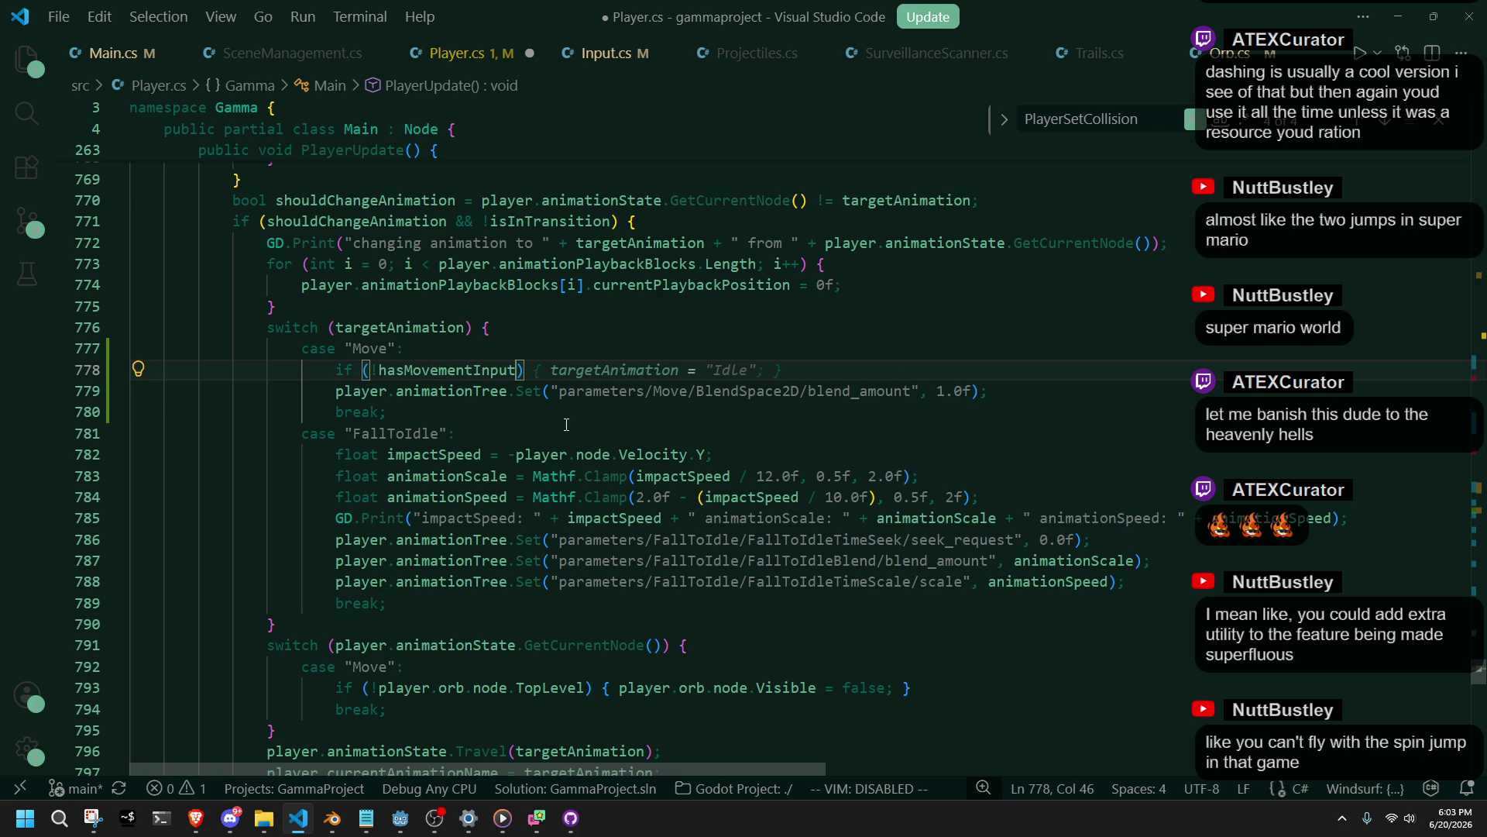
pyautogui.press('Tab')
pyautogui.press('Down')
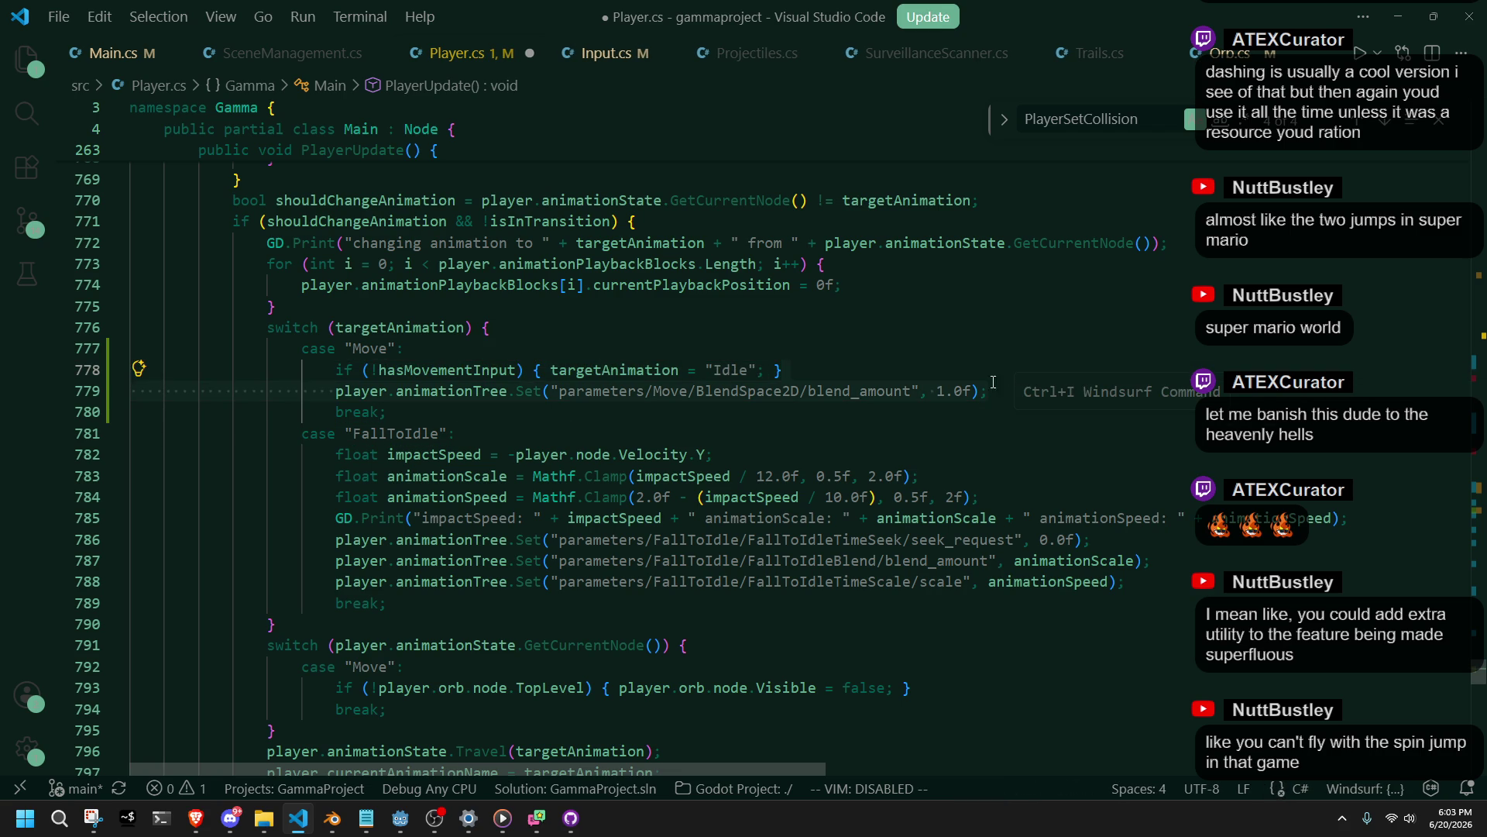
pyautogui.click(551, 370)
pyautogui.press('Return')
pyautogui.click(587, 399)
pyautogui.press('Return')
# Move the blend_amount line inside the if block and remove the leftover empty line.
pyautogui.hotkey('shift', 'Down')
pyautogui.hotkey('shift', 'End')
pyautogui.press('Delete')
pyautogui.click(385, 394)
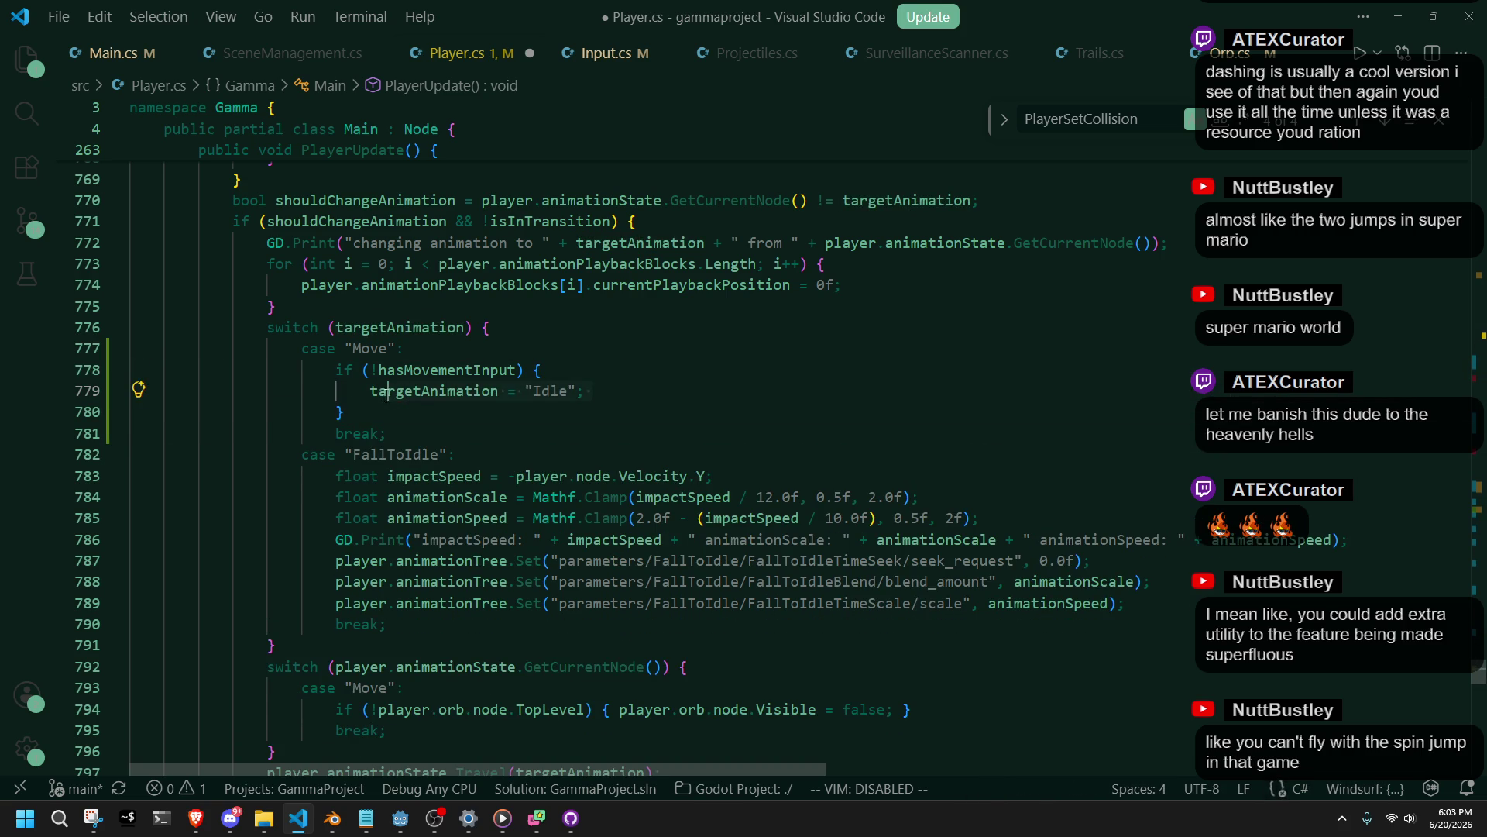
pyautogui.press('Tab')
pyautogui.press('Home')
pyautogui.press('Tab')
pyautogui.click(372, 391)
pyautogui.hotkey('ctrl', 'shift', 'k')
pyautogui.press('Down')
pyautogui.press('Down')
pyautogui.press('Down')
pyautogui.press('End')
# Change the path to parameters/Move/RunBlend/blend_amount, set the value to 0.0f, and save.
pyautogui.doubleClick(782, 390)
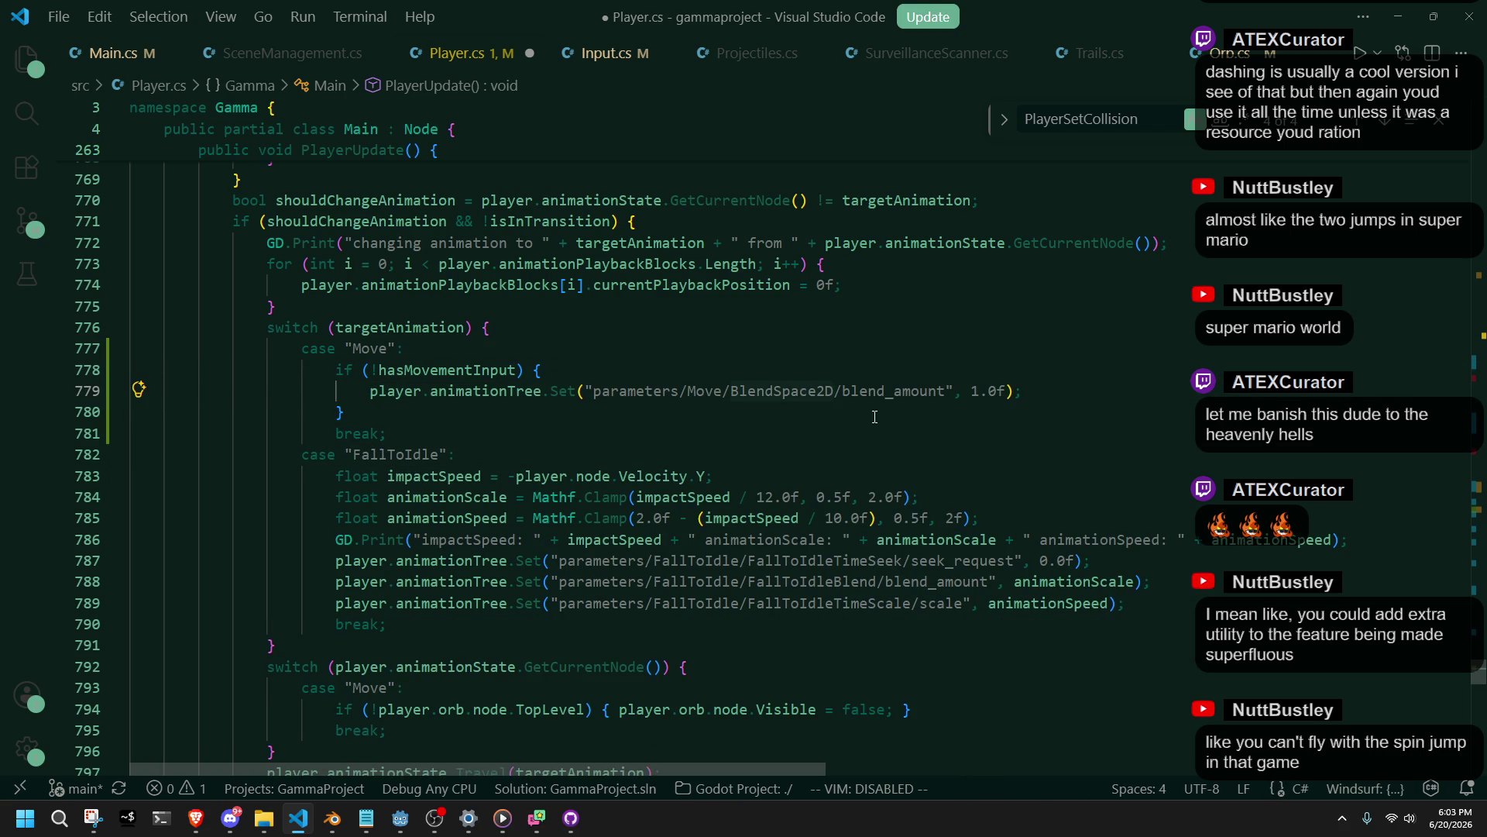
pyautogui.hotkey('ctrl', 'BackSpace')
pyautogui.write('RunBlend')
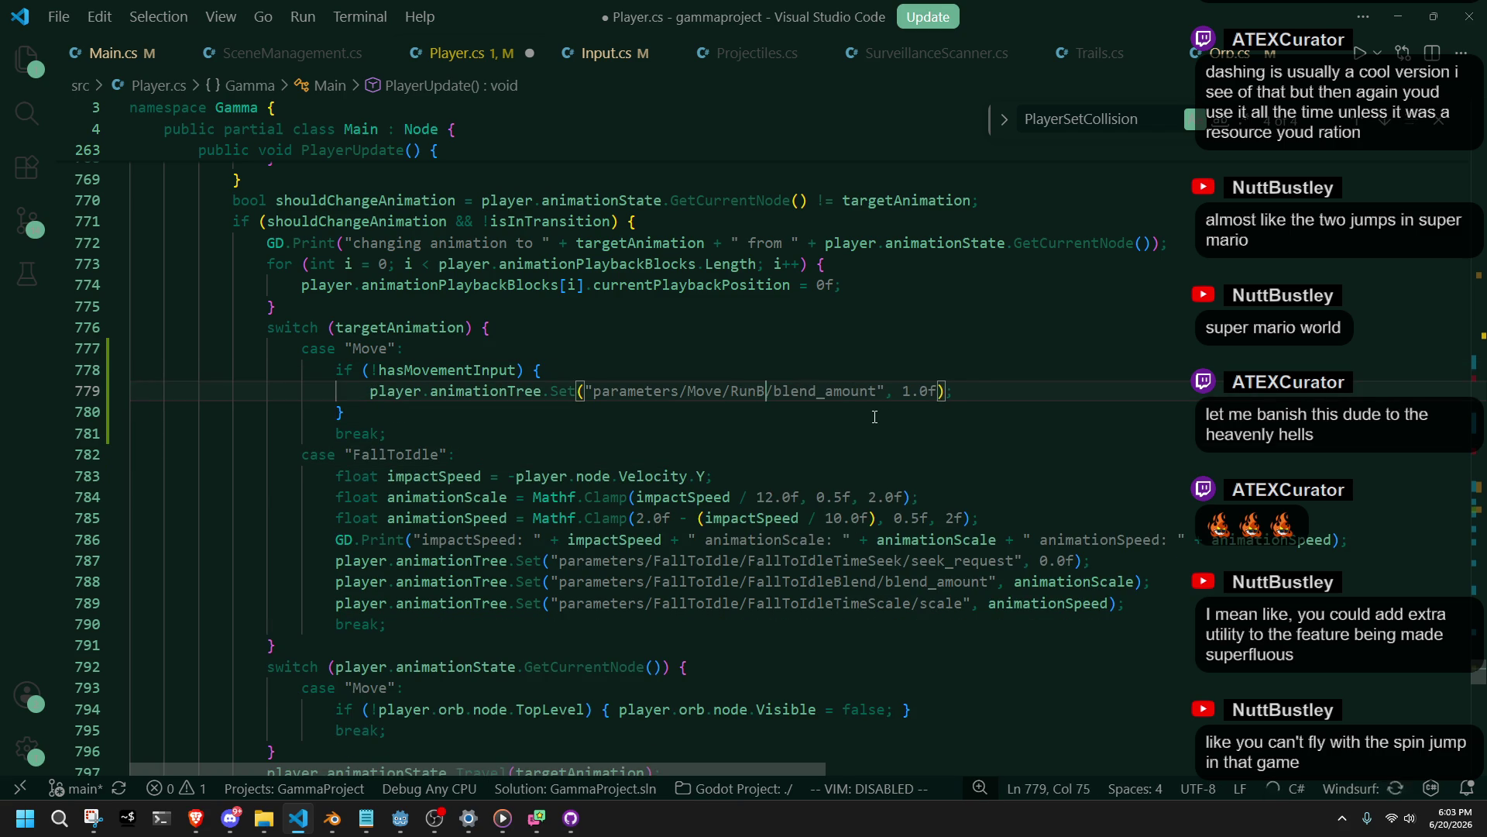
pyautogui.hotkey('ctrl', 's')
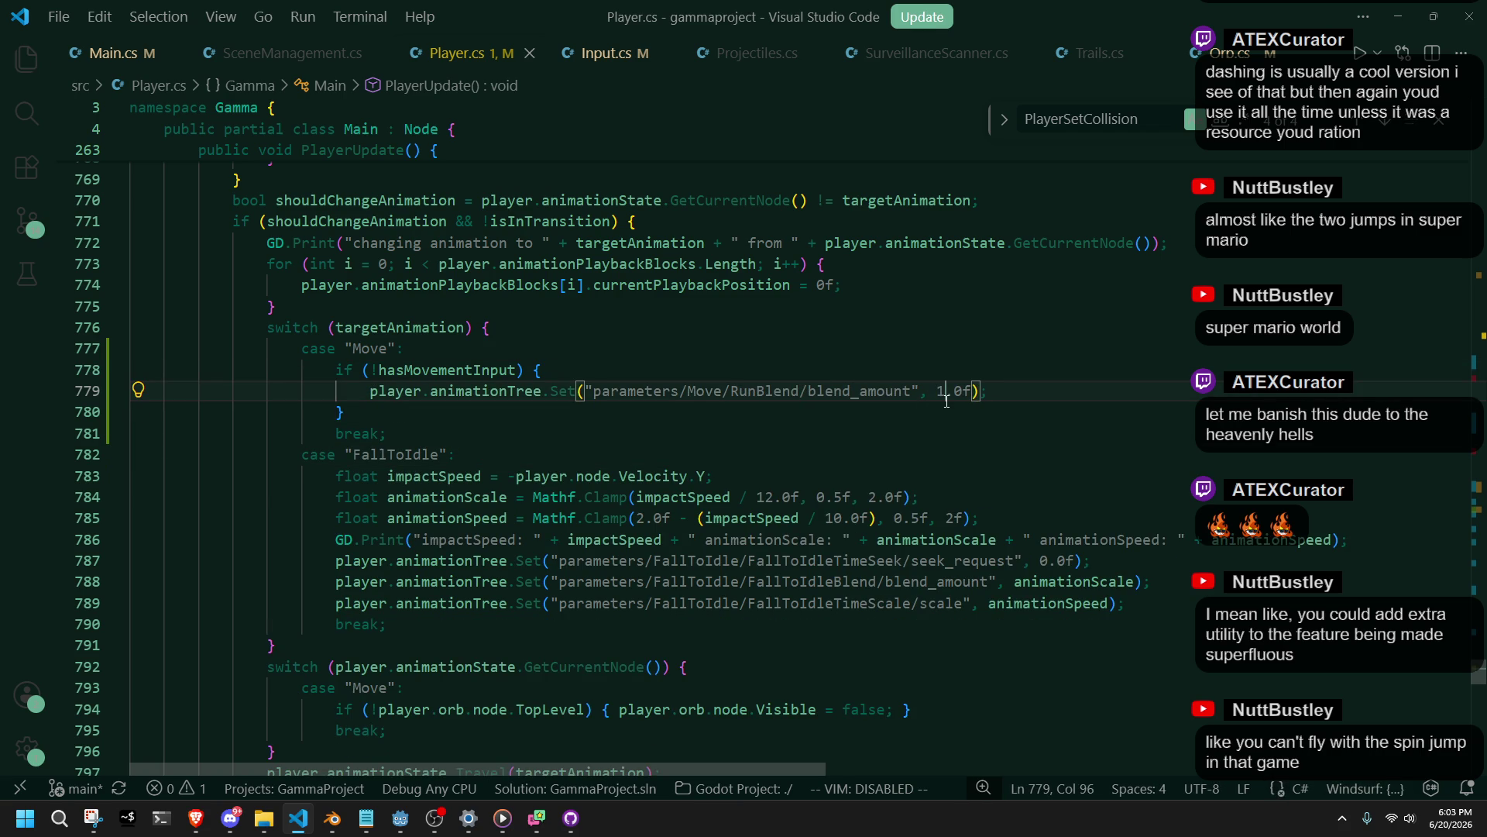
pyautogui.press('BackSpace')
pyautogui.write('0')
pyautogui.hotkey('ctrl', 's')
pyautogui.press('Down')
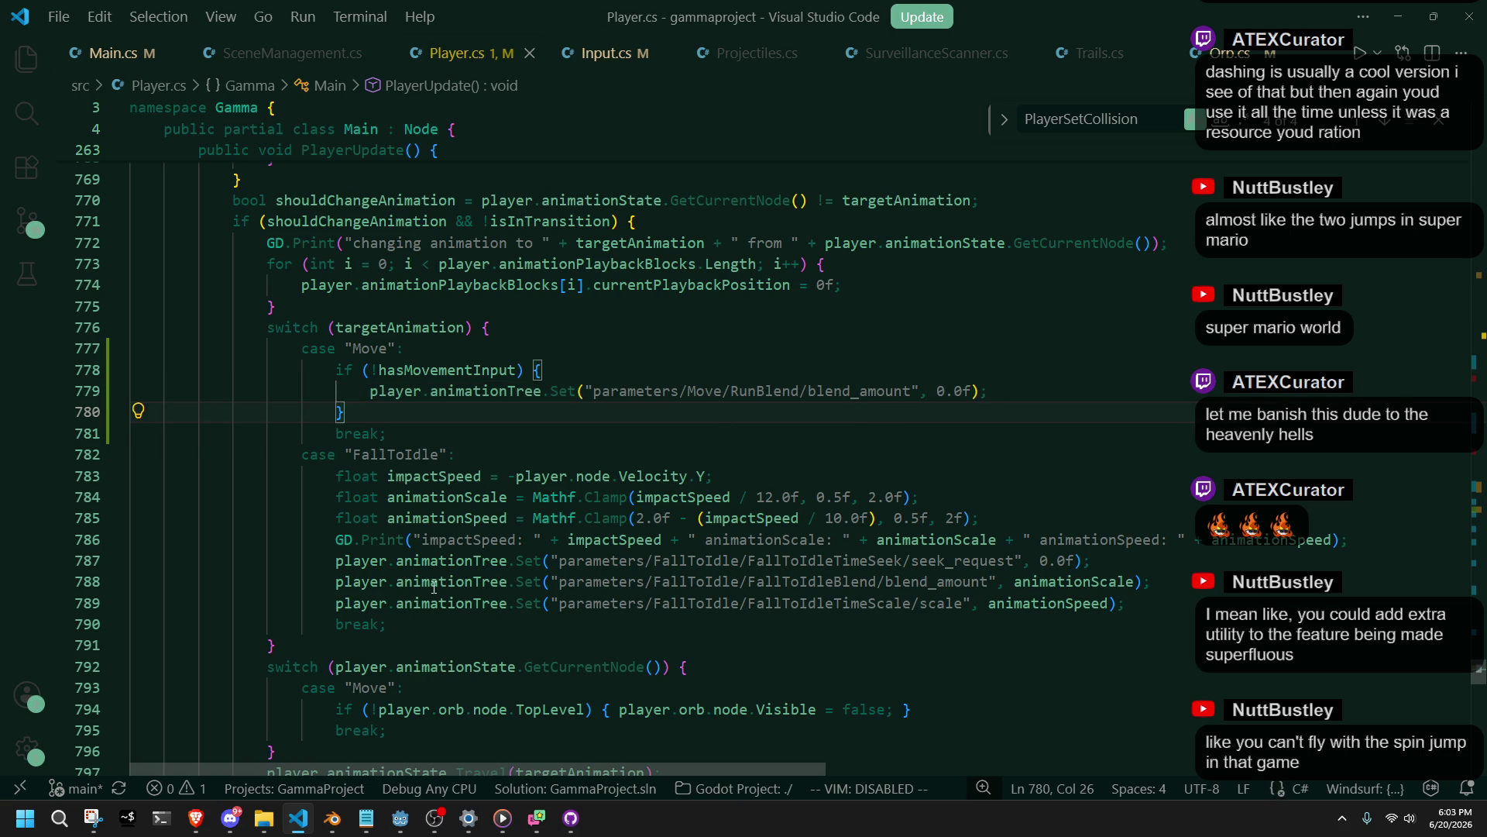